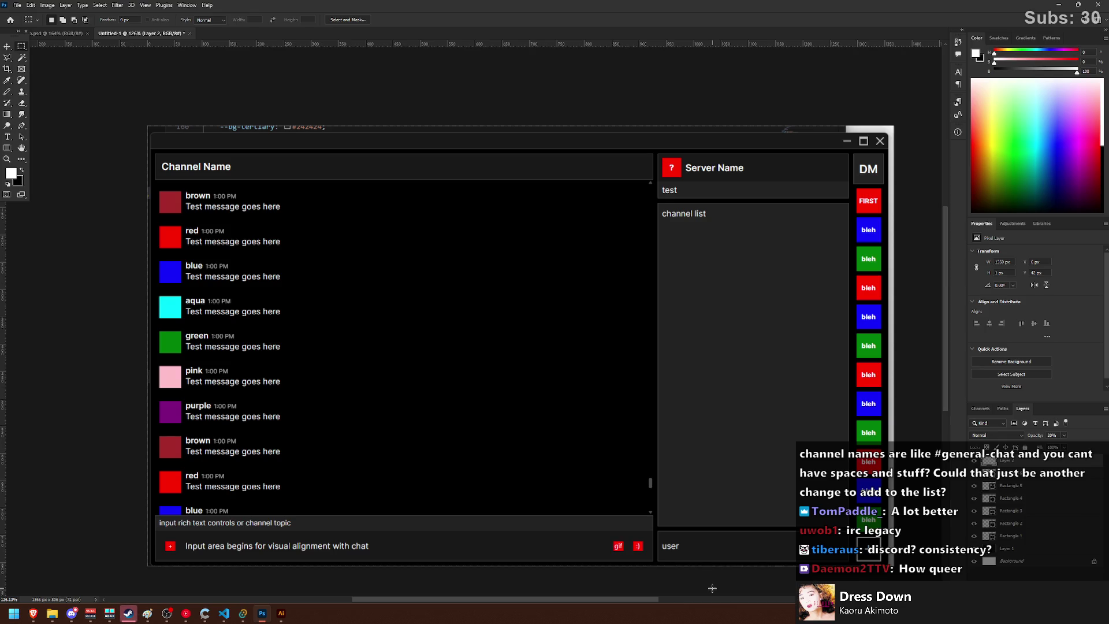
Step: Minimize Photoshop and move the chat app window aside to bring the Paint sketches forward
left_click(1059, 5)
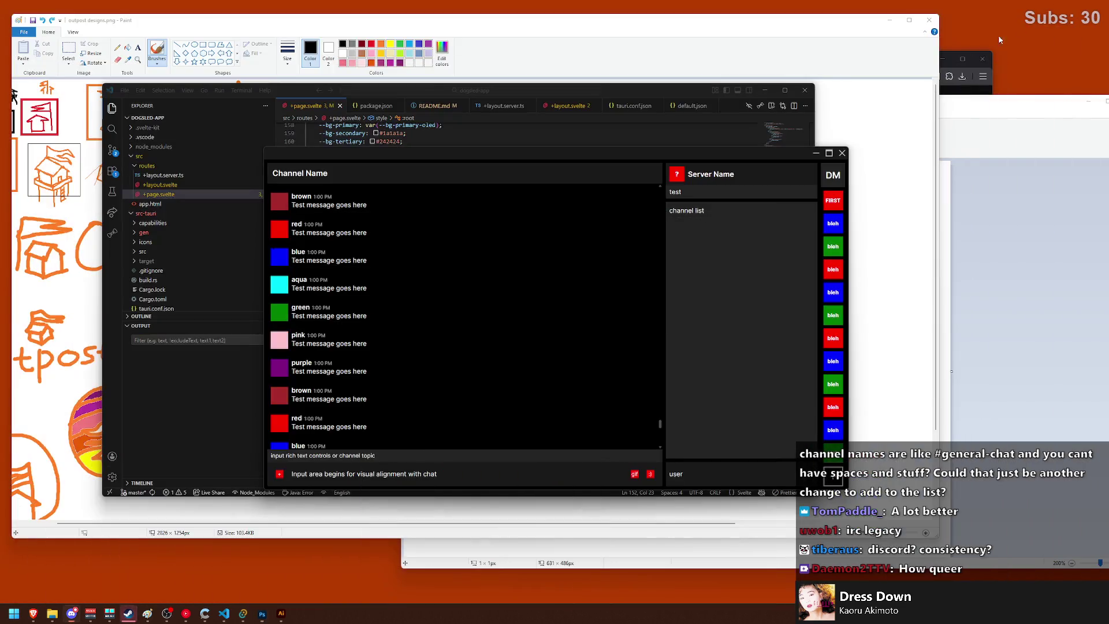
left_click_drag(389, 152, 487, 193)
left_click(516, 26)
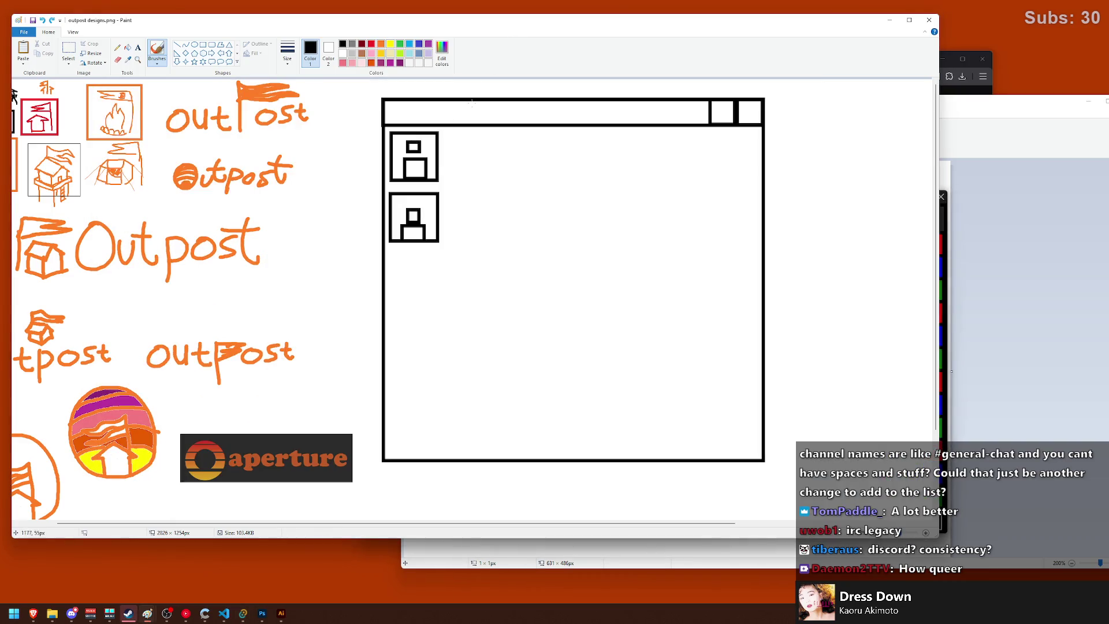
Step: Select the rough window layout sketch with a rectangle and delete it
left_click(68, 53)
left_click_drag(375, 90, 780, 470)
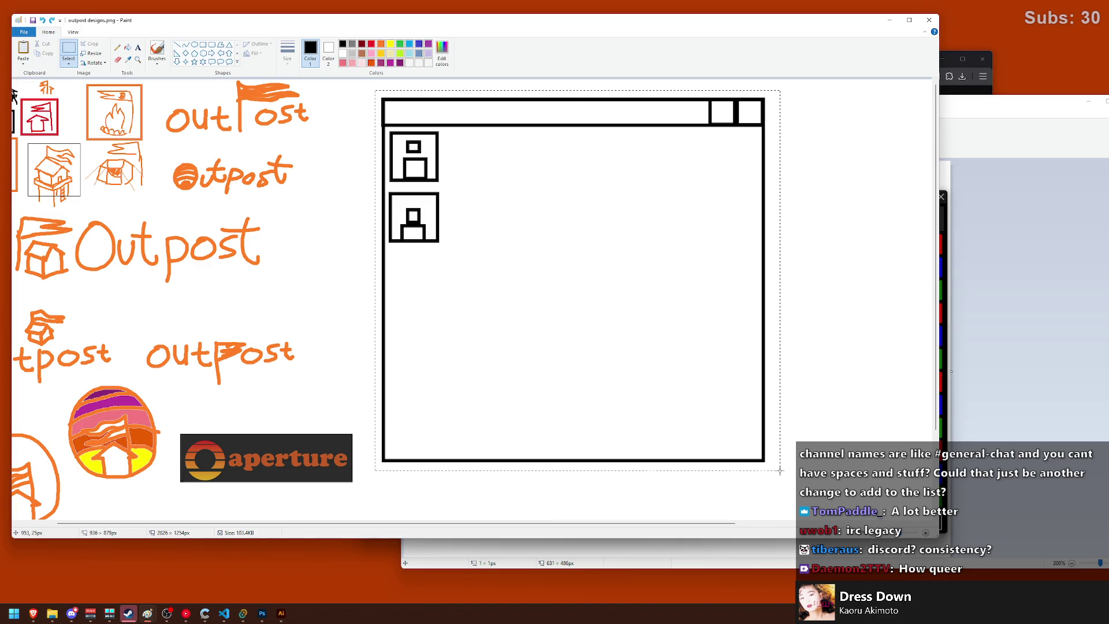
key("Delete")
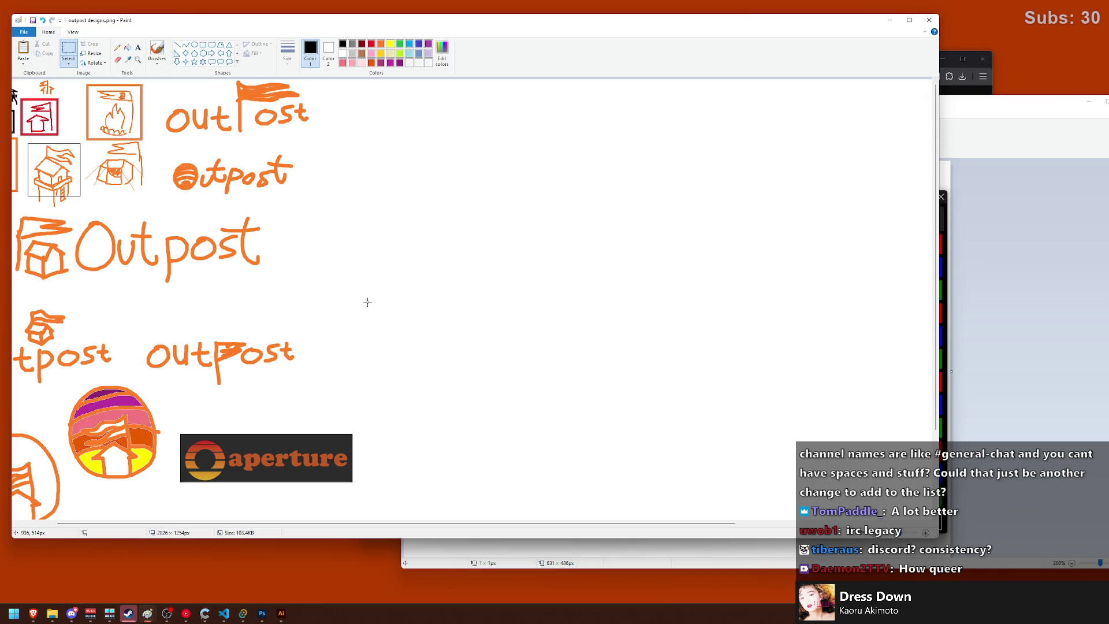
scroll(366, 211, "left", 2)
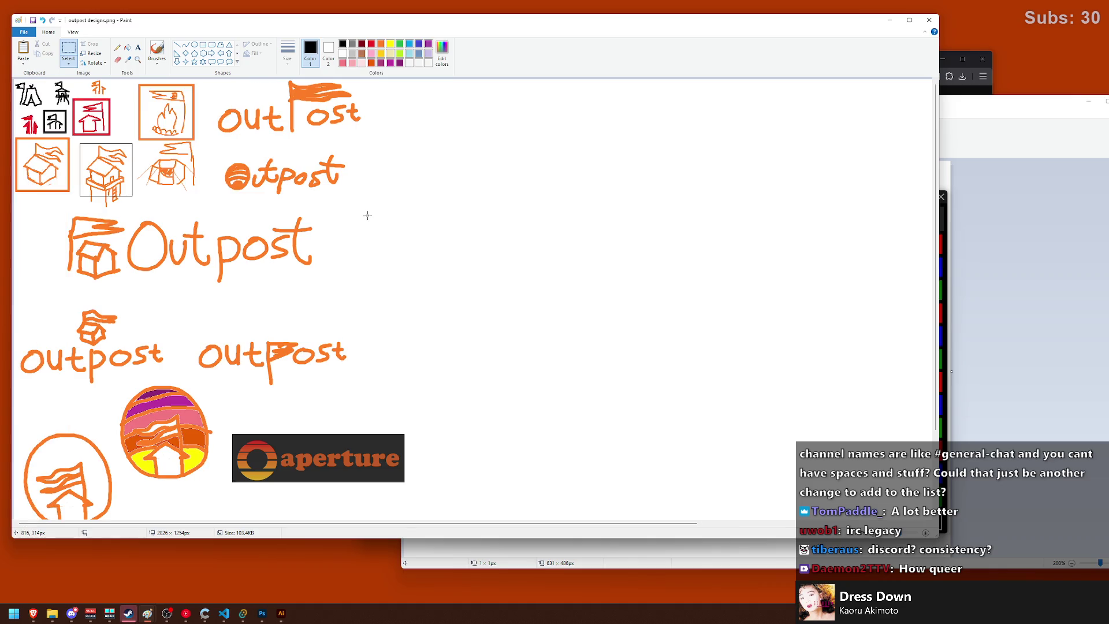
scroll(477, 288, "down", 2)
scroll(461, 276, "up", 2)
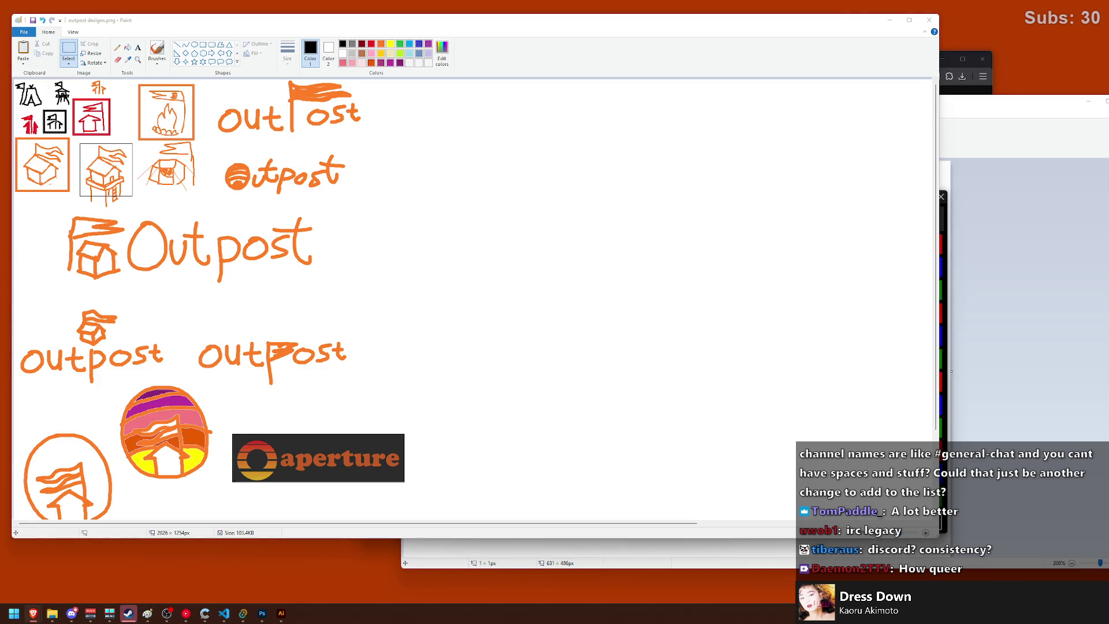
left_click(128, 613)
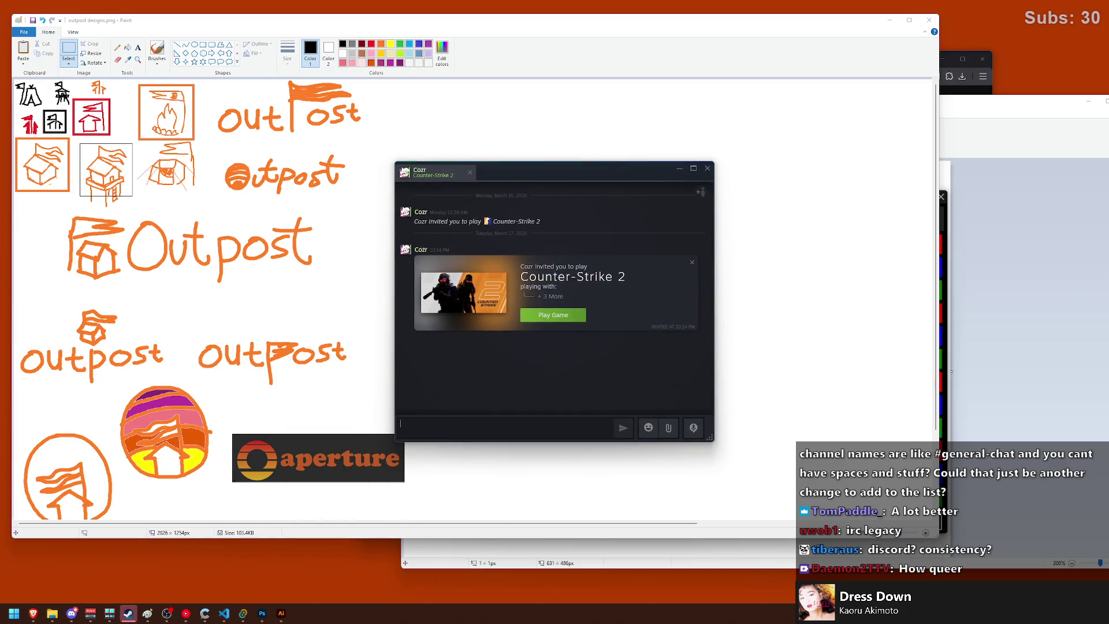
left_click(707, 168)
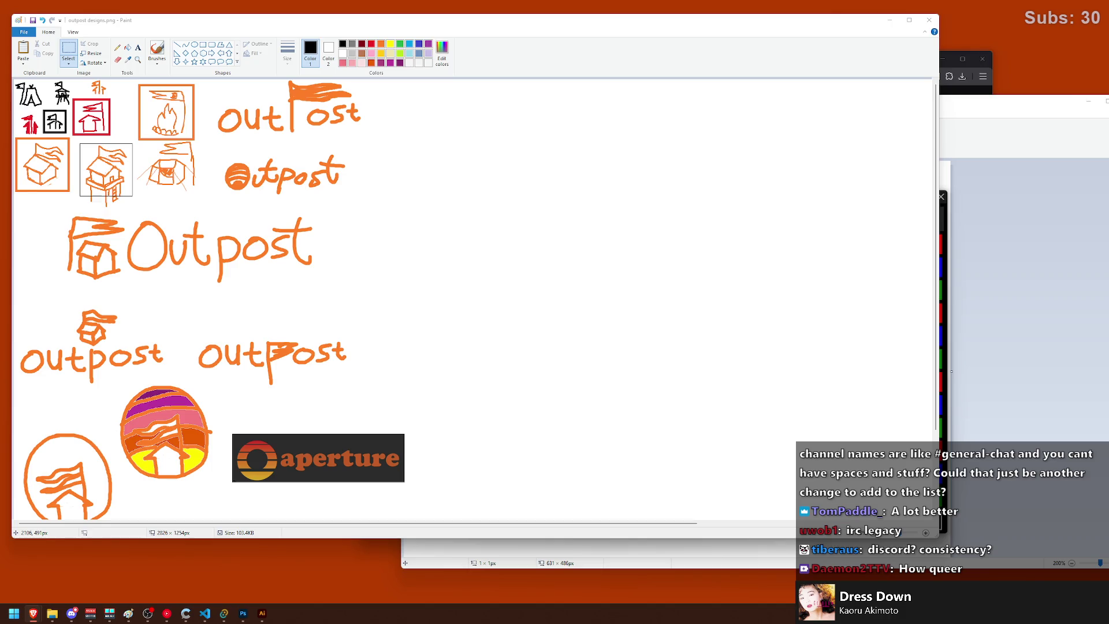
left_click(157, 50)
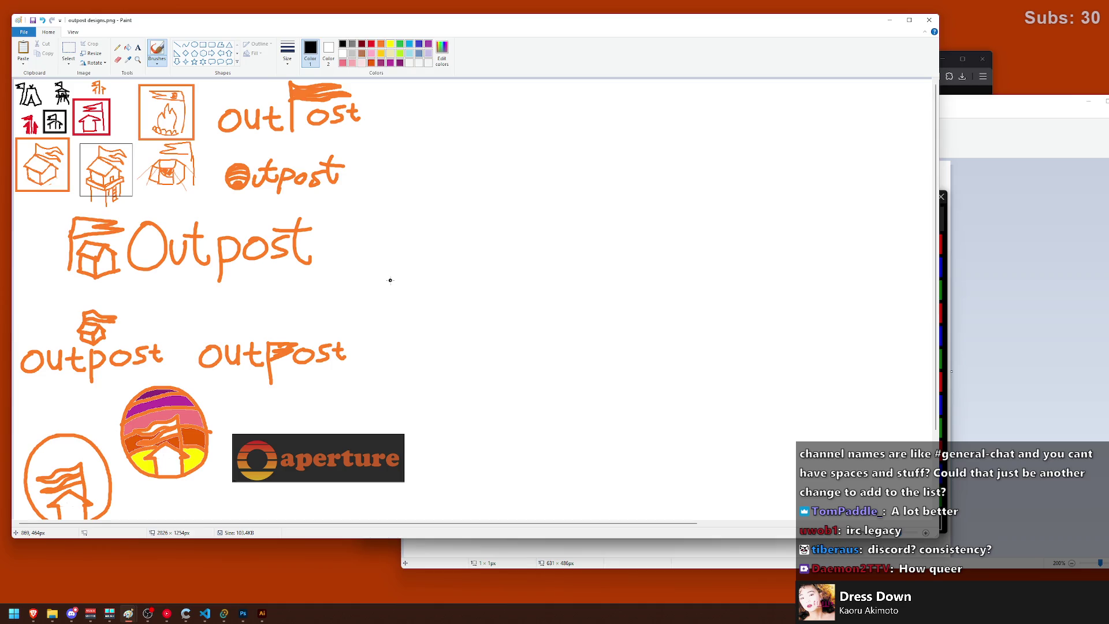
Step: Scroll around the Paint canvas to review the outpost sketches
scroll(389, 278, "down", 2)
scroll(389, 277, "up", 2)
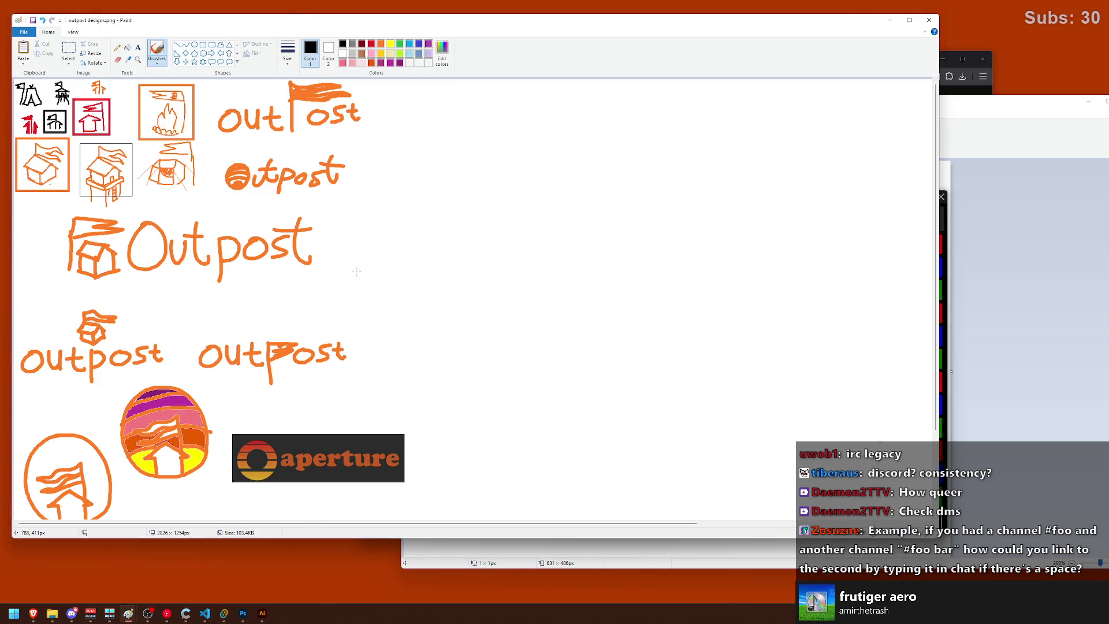
scroll(400, 231, "down", 2)
scroll(400, 231, "up", 2)
scroll(148, 388, "up", 3, "ctrl")
scroll(173, 366, "down", 10)
scroll(197, 360, "up", 3)
scroll(197, 360, "down", 3, "ctrl")
Step: Open the gradient outpost house logo image from Discord and place its window over the sketches
left_click(71, 613)
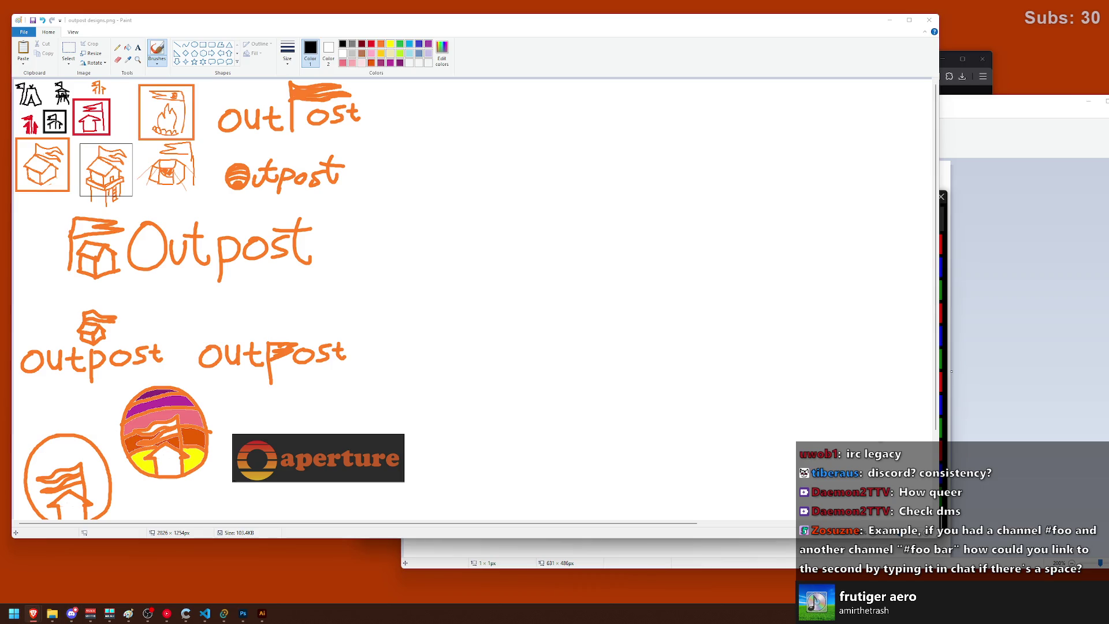
left_click(33, 613)
mouse_move(680, 56)
left_mouse_down()
mouse_move(785, 50)
mouse_move(757, 72)
mouse_move(642, 97)
left_mouse_up()
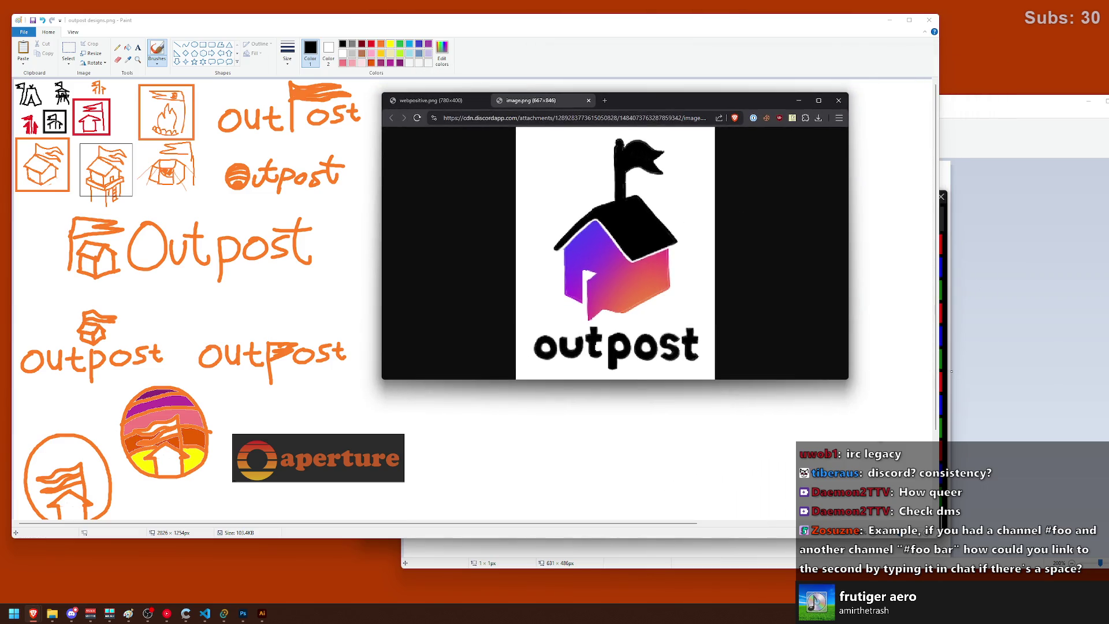
Step: Open the Worldspan Group 2007 webdesignmuseum.org link from Discord and confirm the human check
left_click(72, 613)
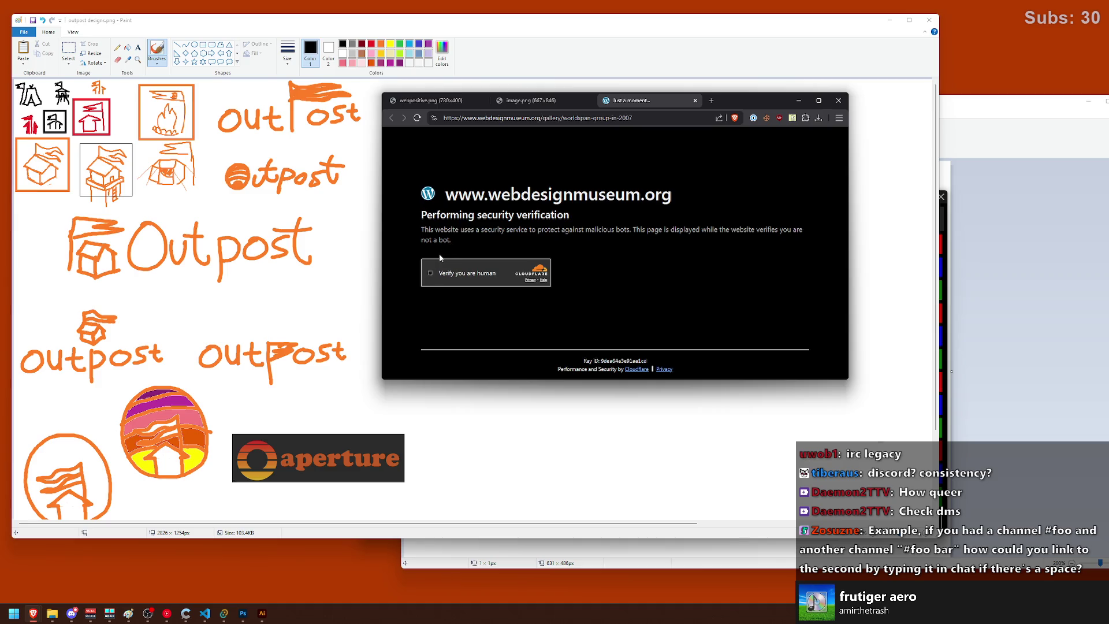
left_click(431, 273)
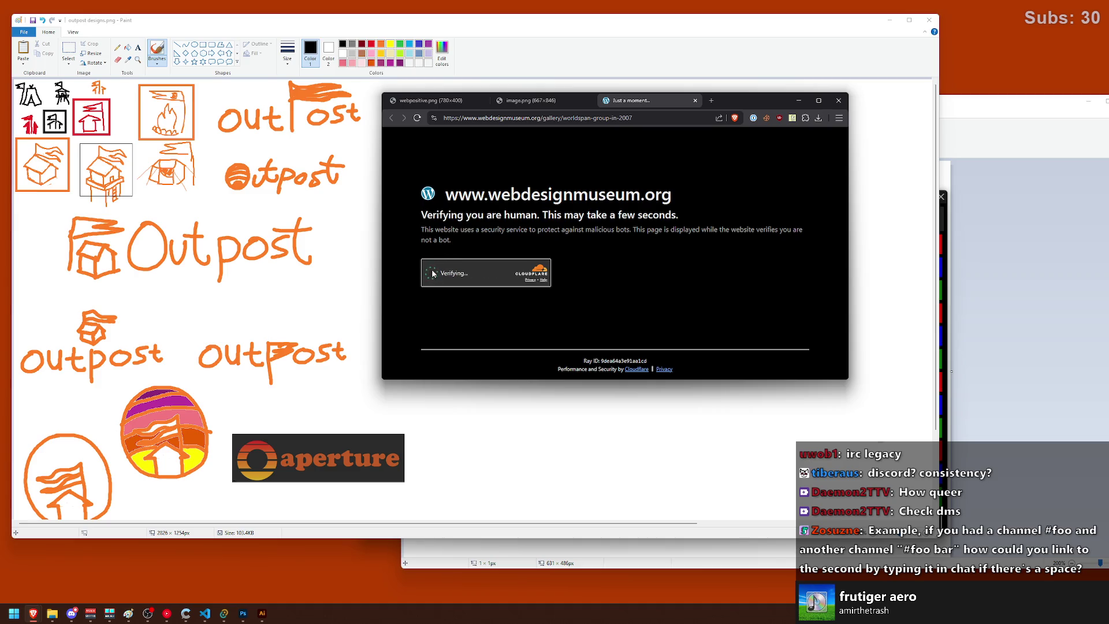
Step: Enlarge the browser window and flip through the logo and Haiku WebPositive tabs back to Worldspan
left_click_drag(848, 379, 1033, 538)
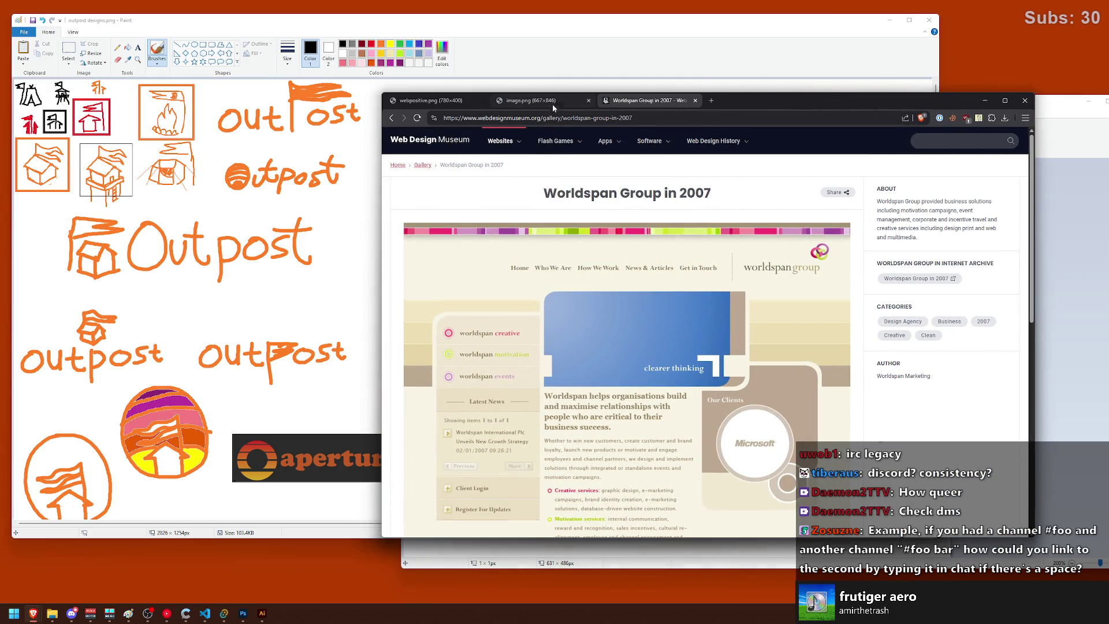
left_click(553, 103)
left_click(429, 103)
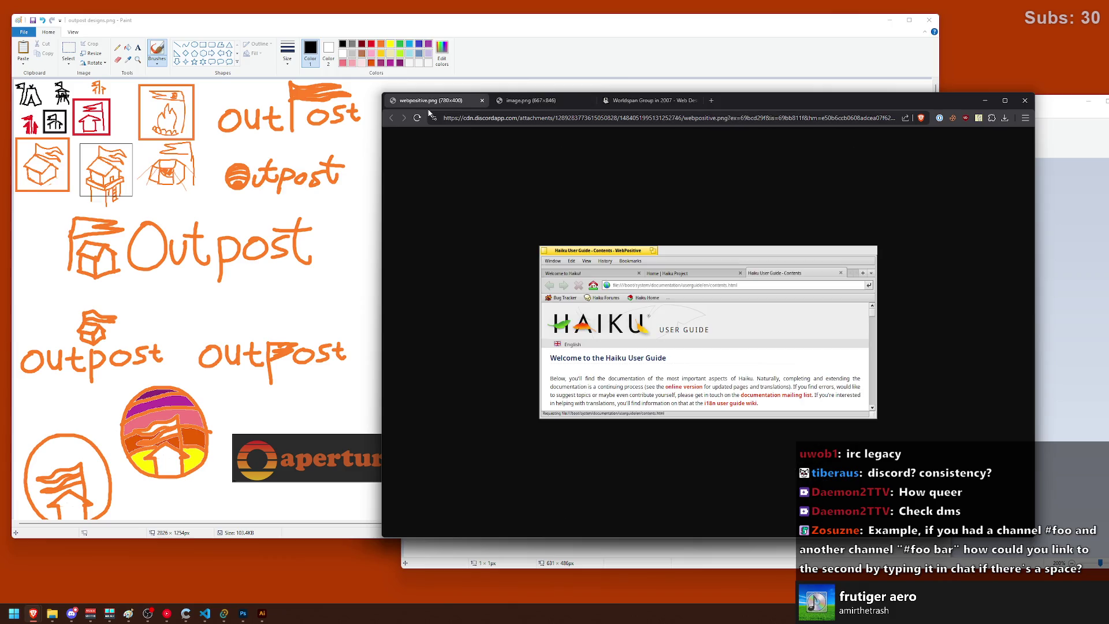
key("ctrl+shift+Tab")
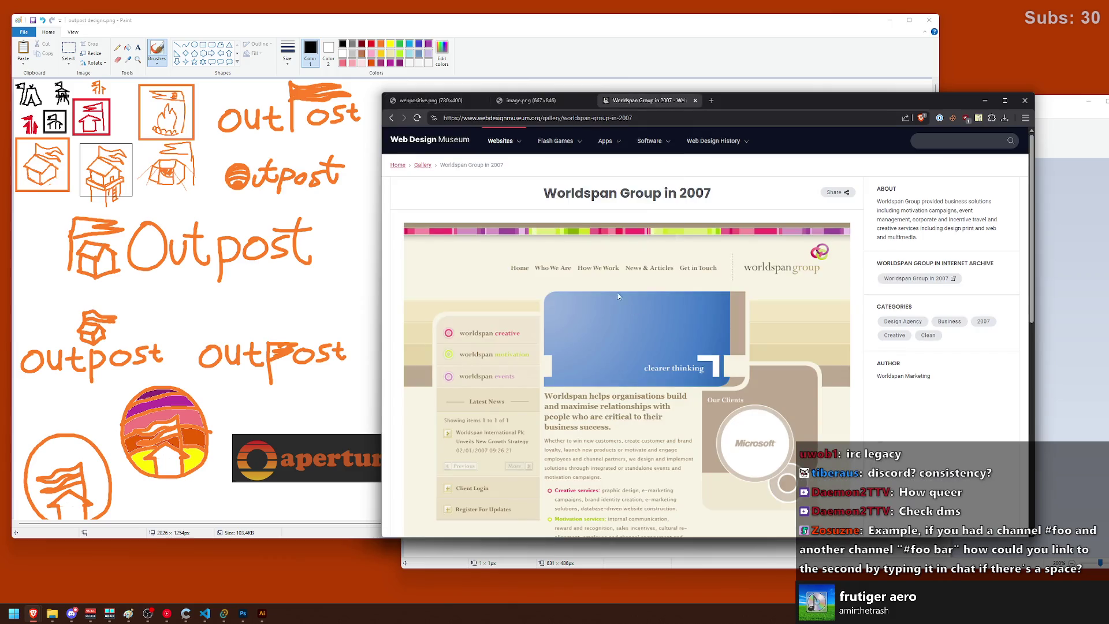
Step: Scroll up and down through the Worldspan Group 2007 design page
scroll(597, 279, "down", 3)
scroll(595, 276, "down", 5)
scroll(596, 276, "up", 6)
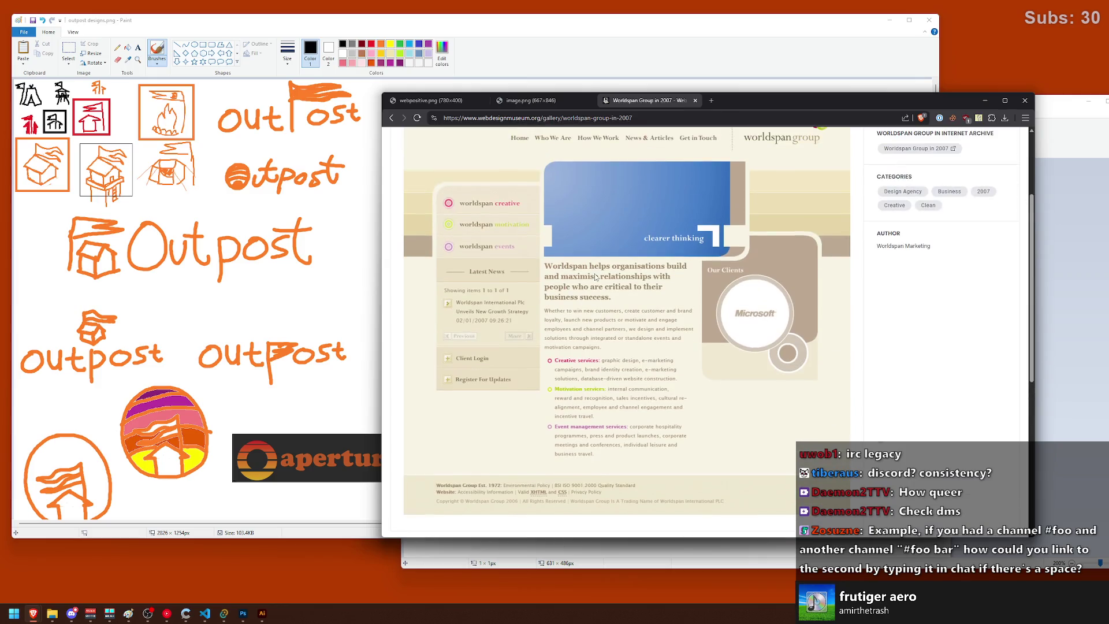
scroll(503, 249, "up", 2)
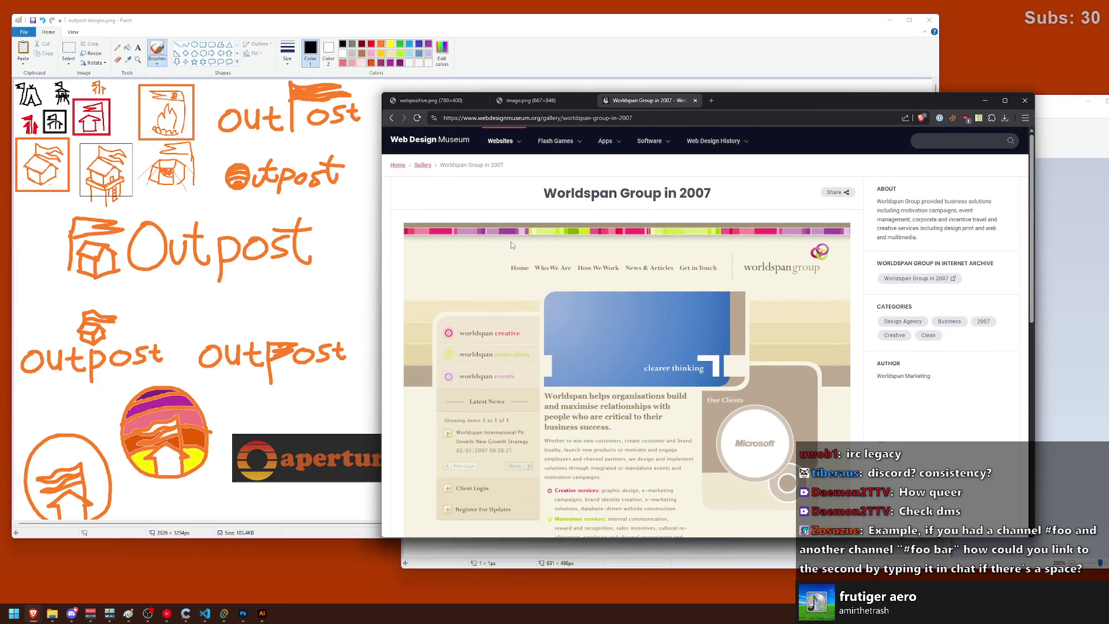
scroll(511, 245, "down", 2)
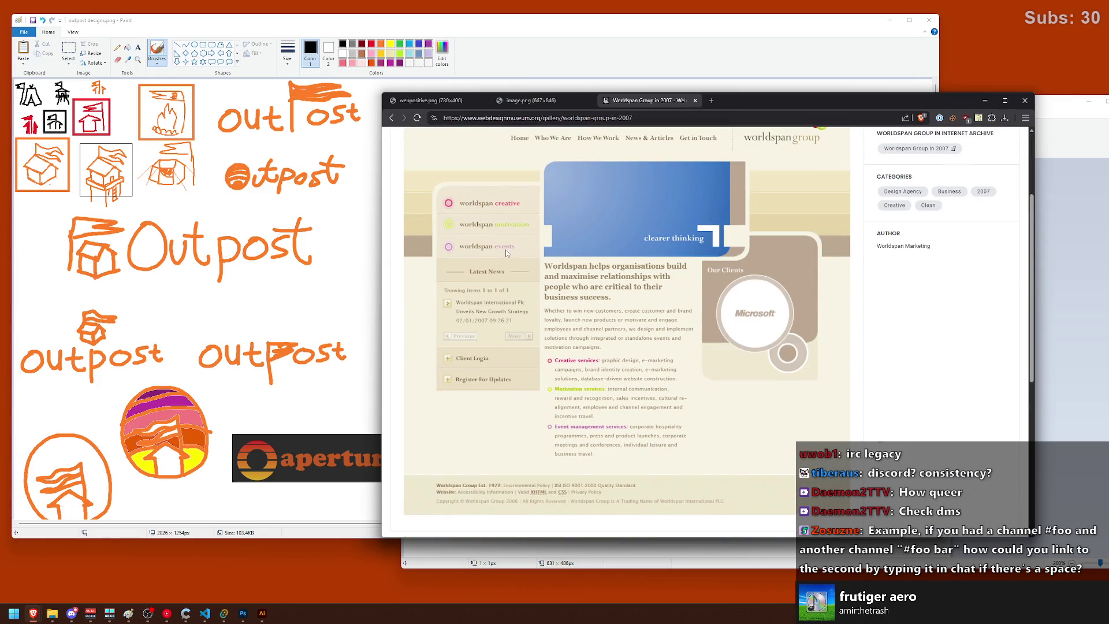
scroll(531, 271, "up", 2)
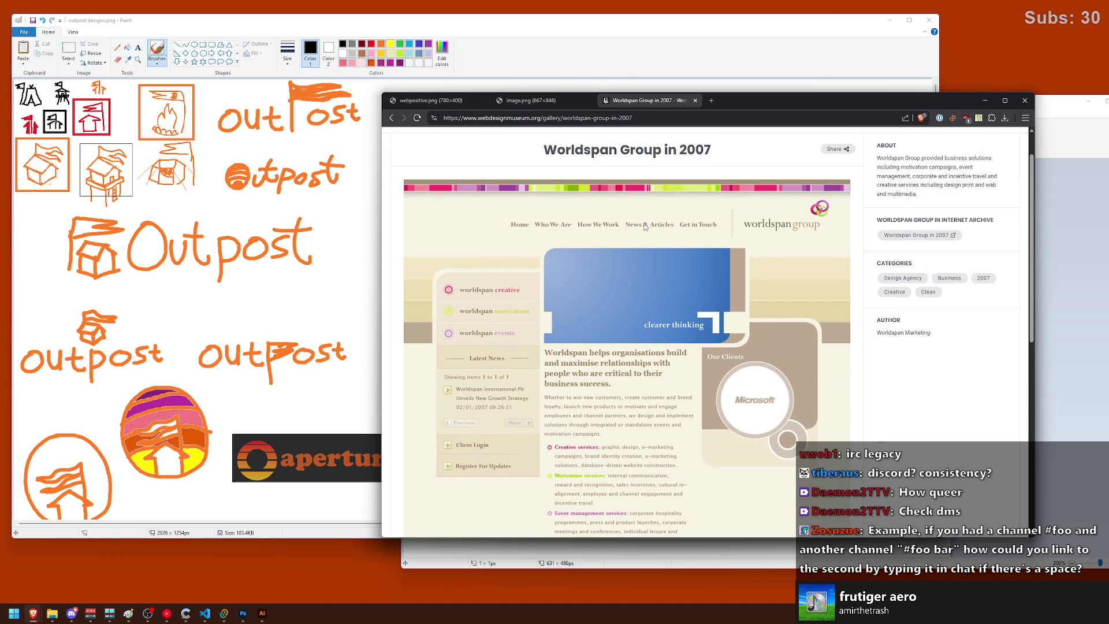
scroll(644, 226, "up", 1)
scroll(635, 227, "down", 3)
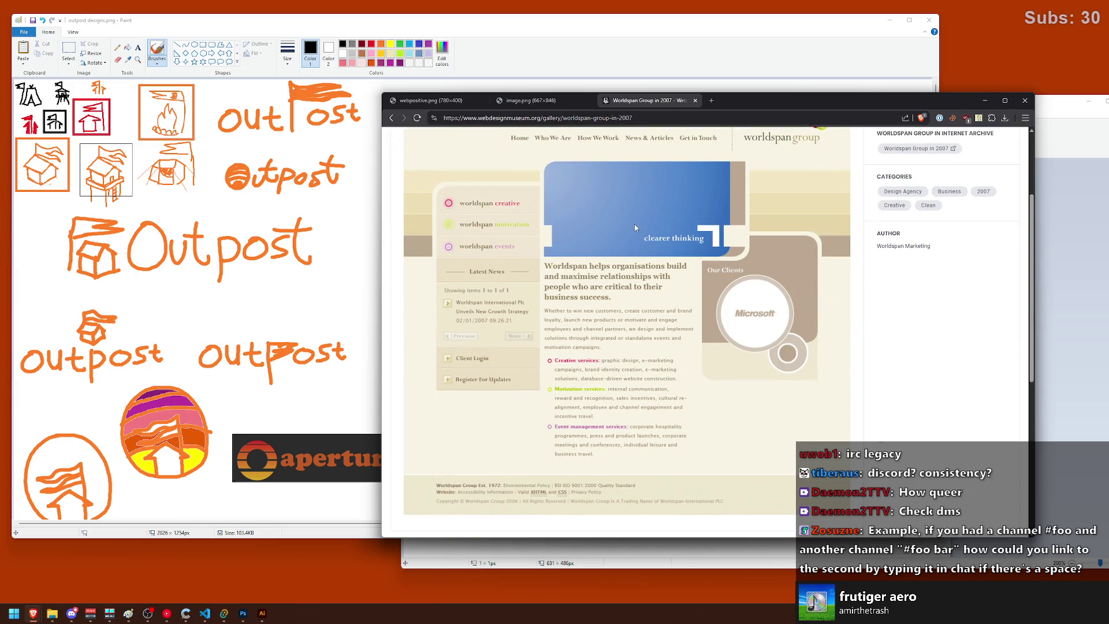
scroll(635, 228, "down", 1)
scroll(635, 228, "up", 1)
scroll(635, 228, "down", 1)
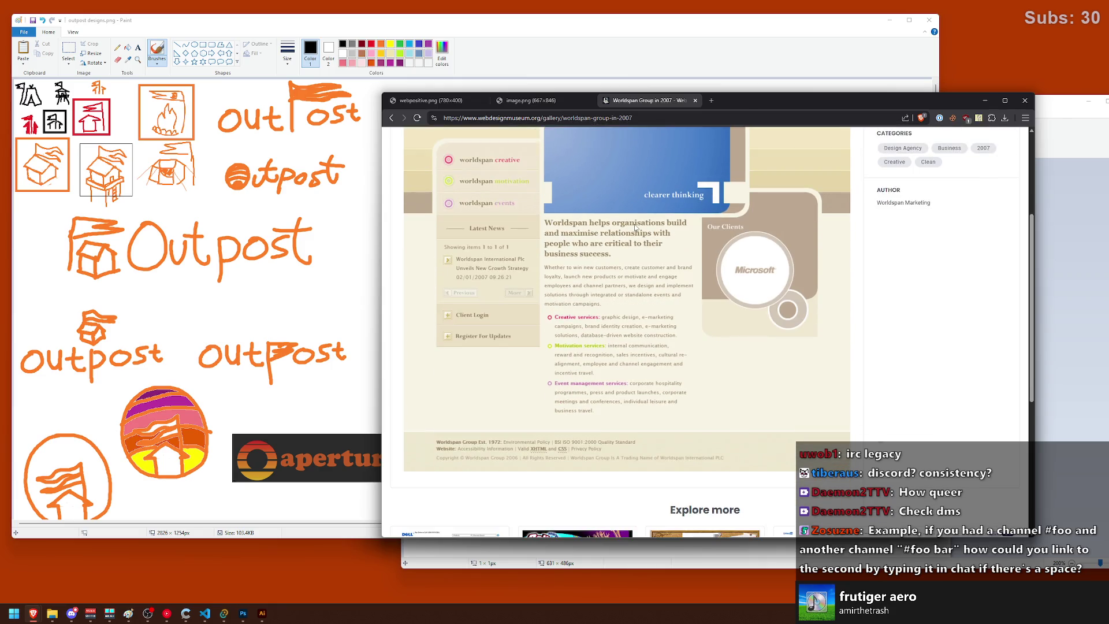
scroll(636, 228, "up", 3)
scroll(634, 227, "up", 2)
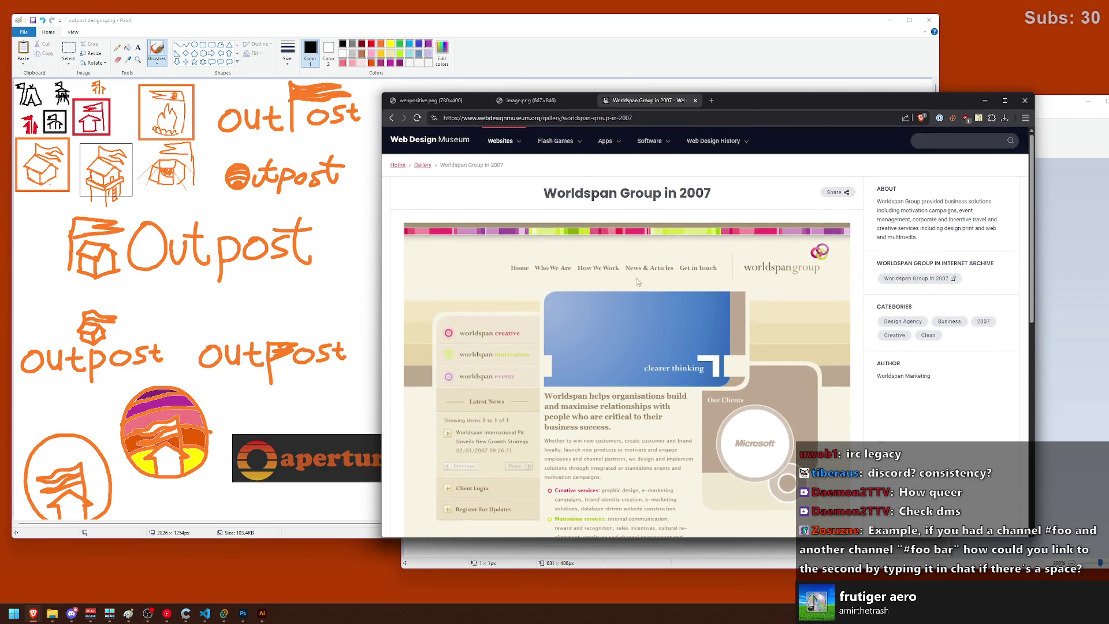
scroll(605, 268, "down", 1)
scroll(602, 265, "up", 1)
Step: Open the main web design gallery and filter it to websites from 2007
left_click(423, 165)
scroll(482, 358, "down", 2)
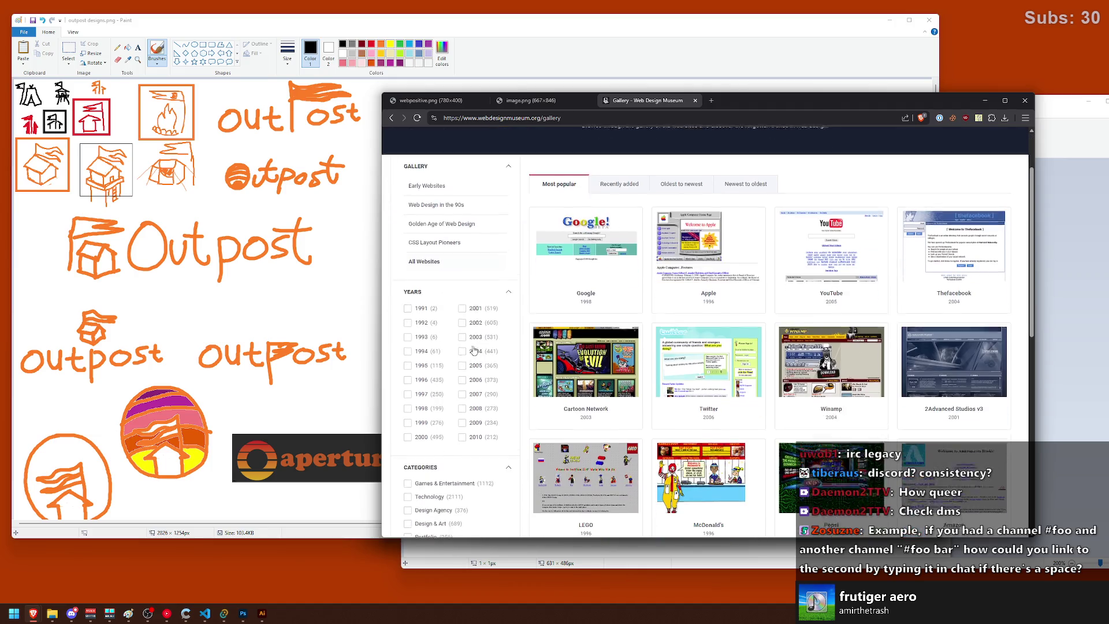
left_click(463, 385)
scroll(615, 327, "down", 4)
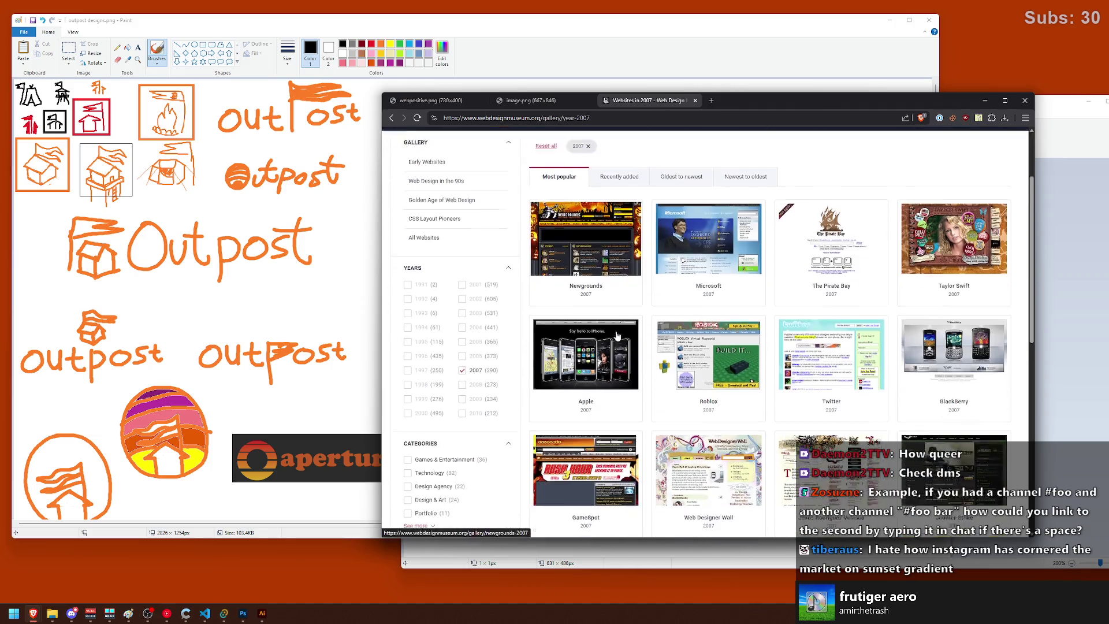
Step: Maximize the browser, browse the Steam in 2007 design page, then return to the 2007 gallery
double_click(766, 102)
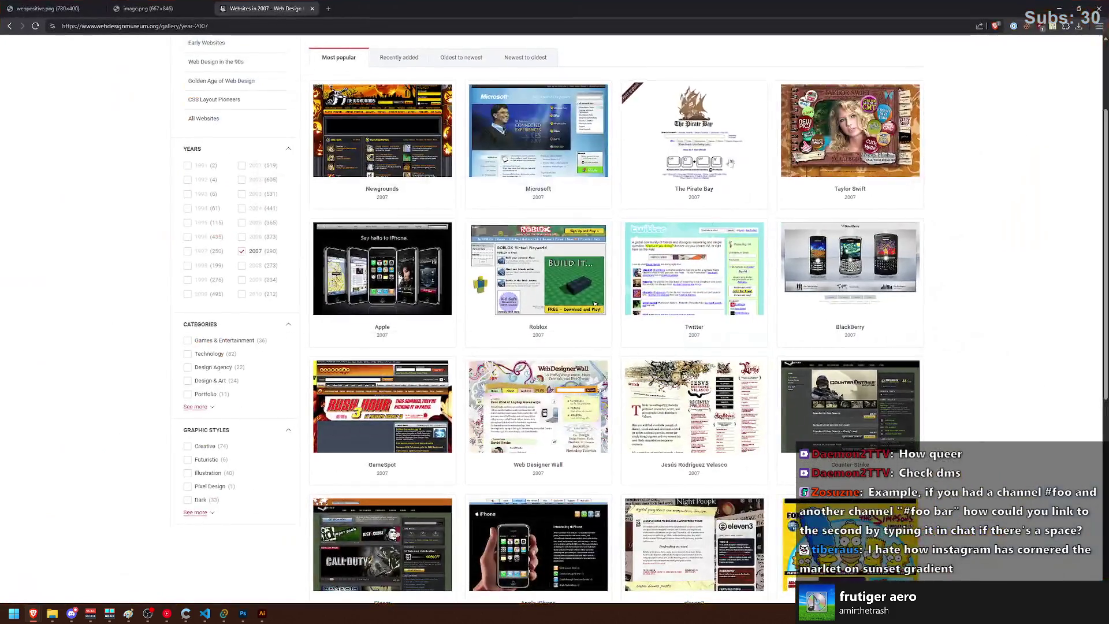
scroll(606, 300, "down", 3)
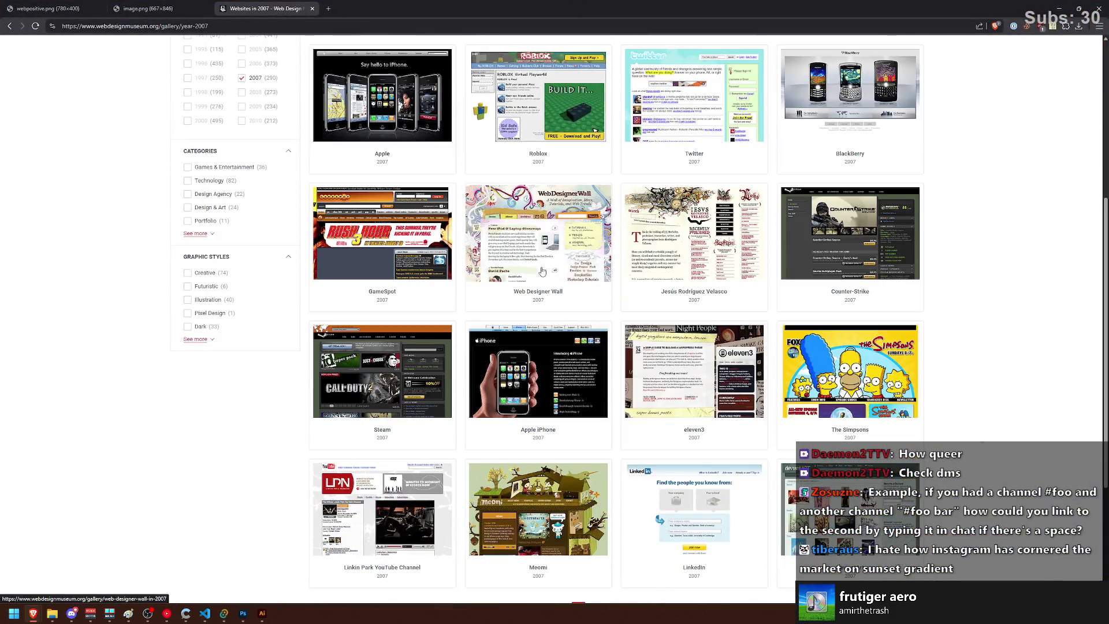
left_click(437, 354)
scroll(441, 333, "down", 2)
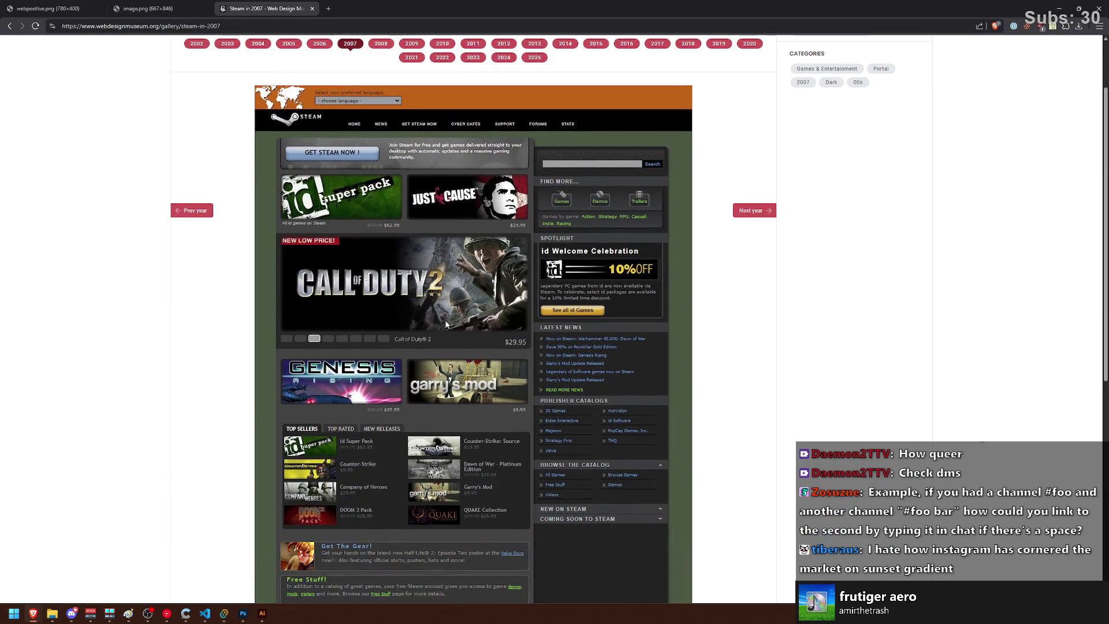
scroll(448, 323, "down", 3)
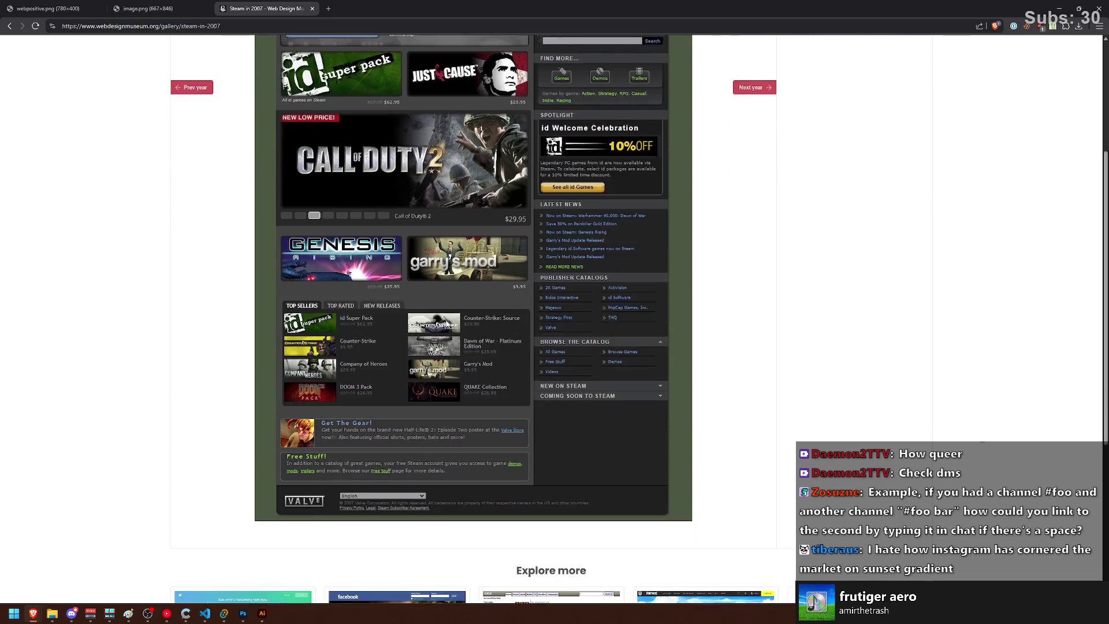
scroll(450, 322, "up", 5)
key("alt+Left")
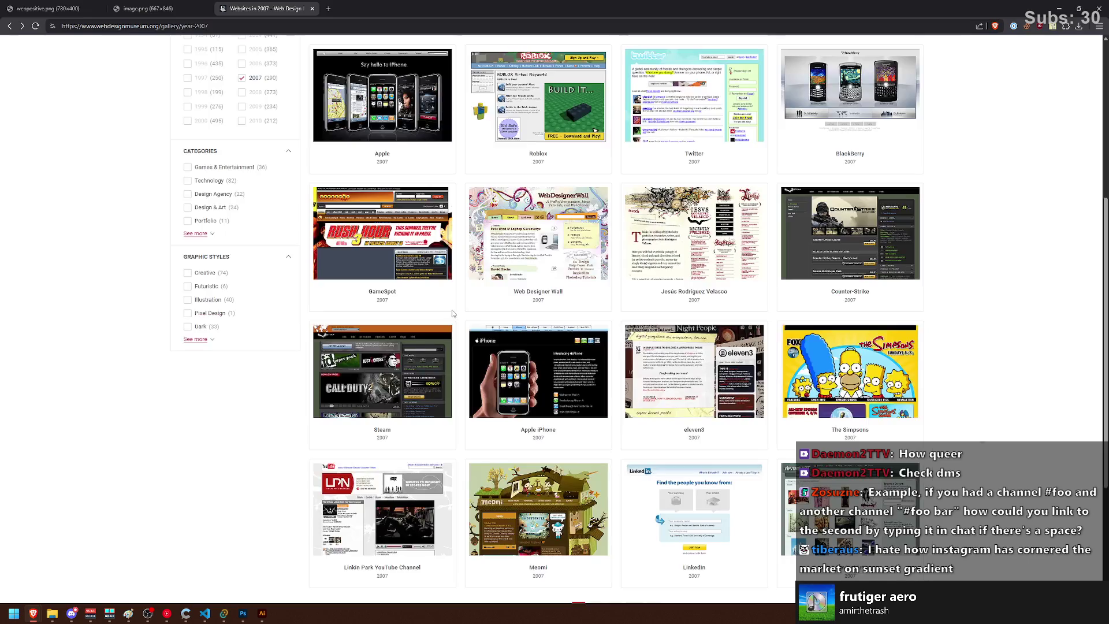
Step: View the Apple iPhone pages for 2007, 2008, 2009 and 2010, then return to the Gallery
scroll(508, 260, "down", 4)
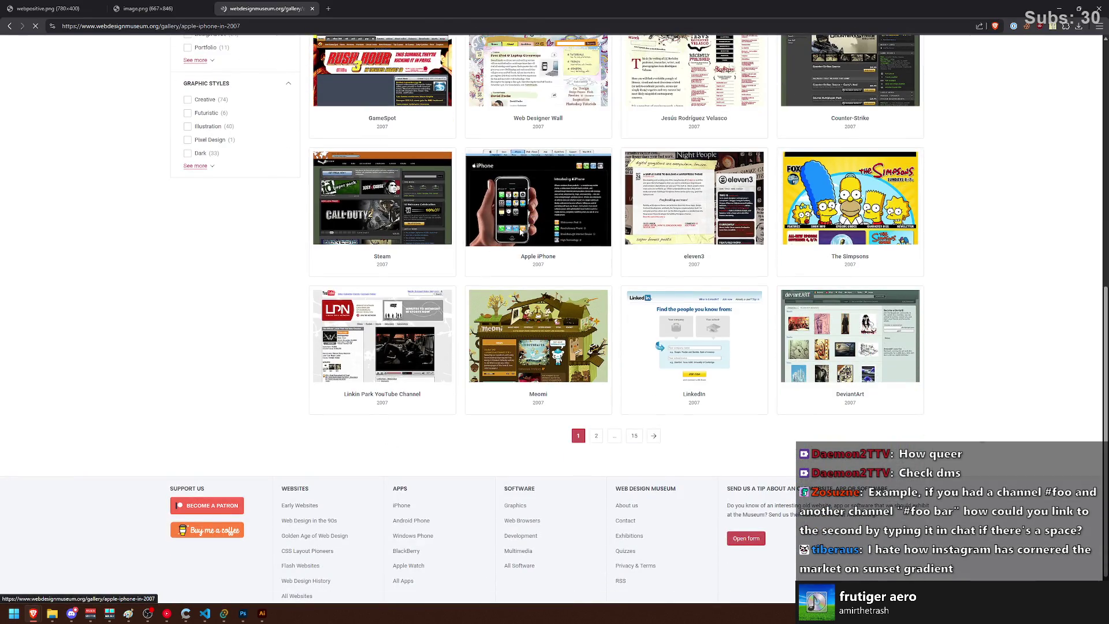
left_click(524, 234)
left_click(376, 133)
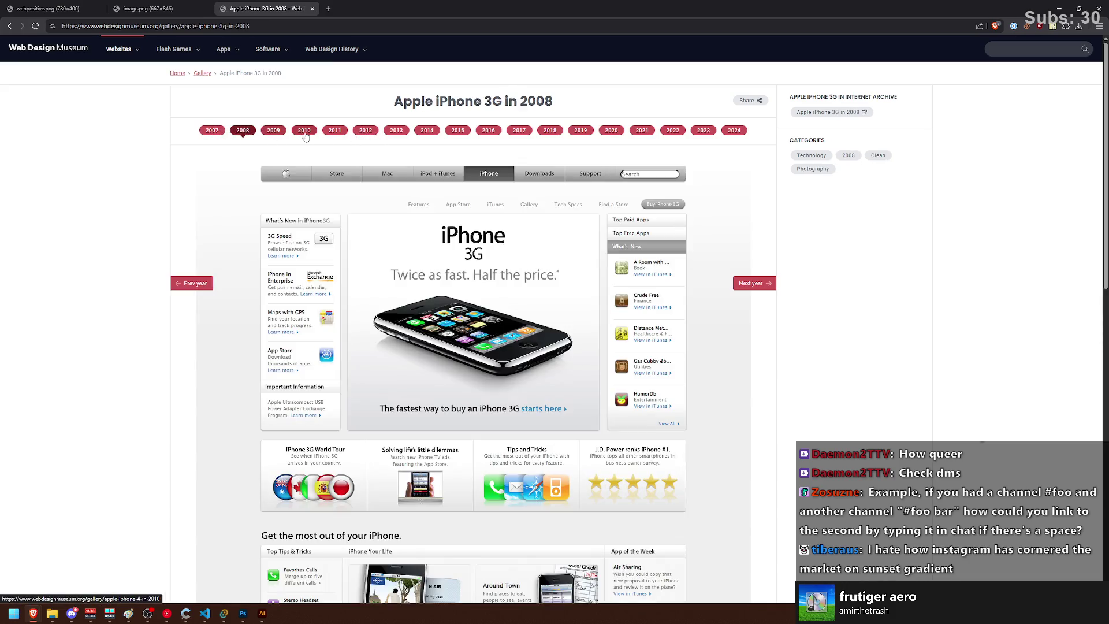
left_click(274, 131)
left_click(303, 132)
left_click(243, 131)
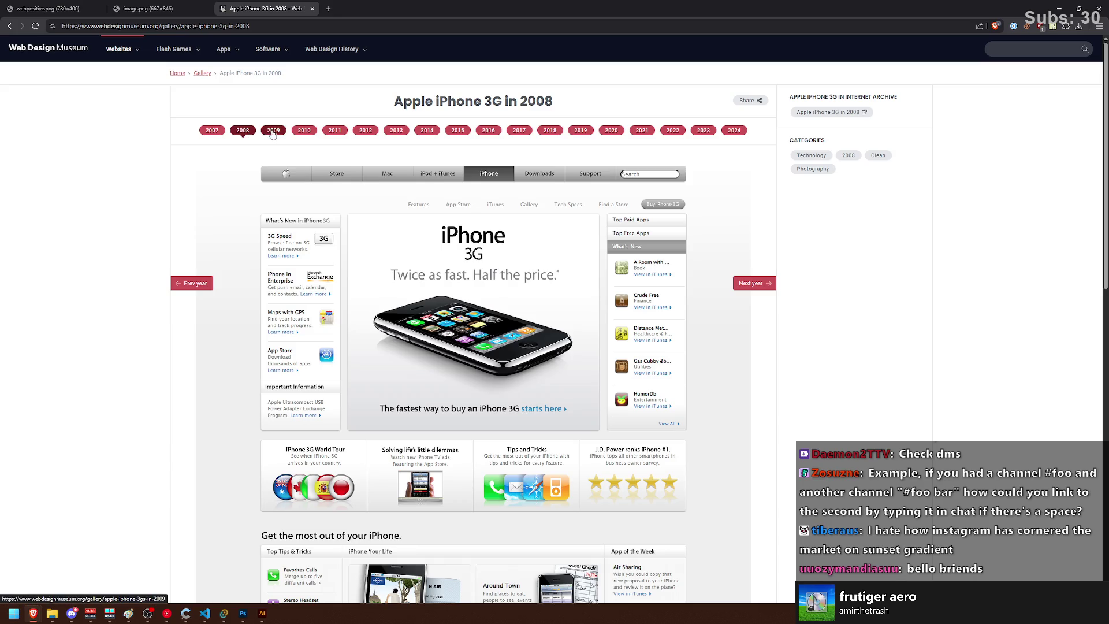
left_click(203, 73)
scroll(430, 282, "down", 4)
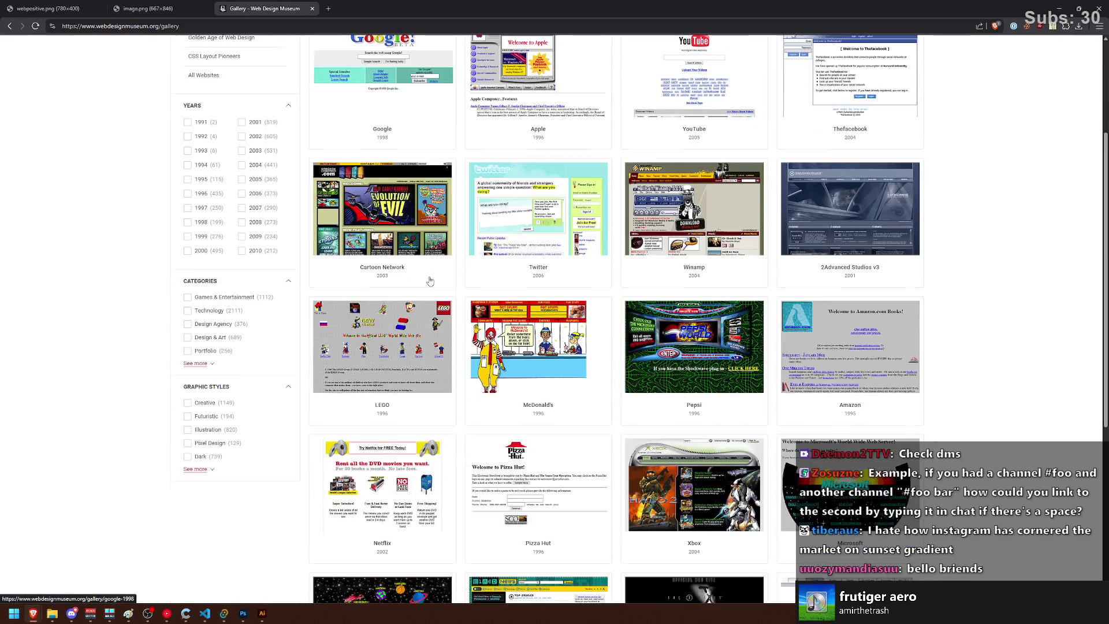
Step: Open Pizza Hut's 1996 homepage and a later year, then go back to the gallery
scroll(430, 282, "down", 4)
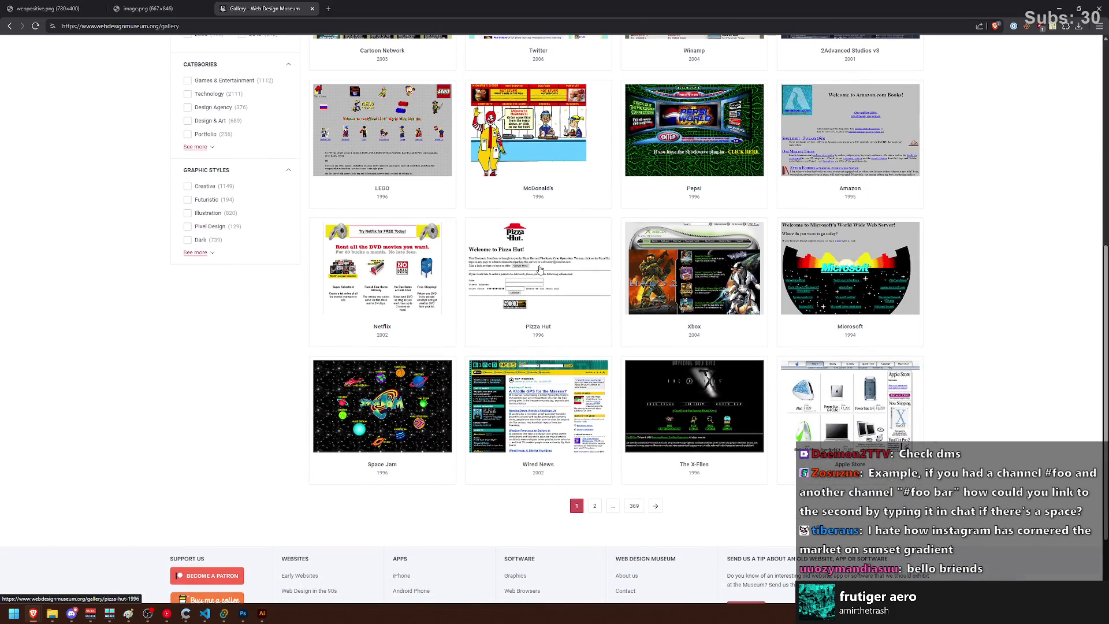
left_click(540, 268)
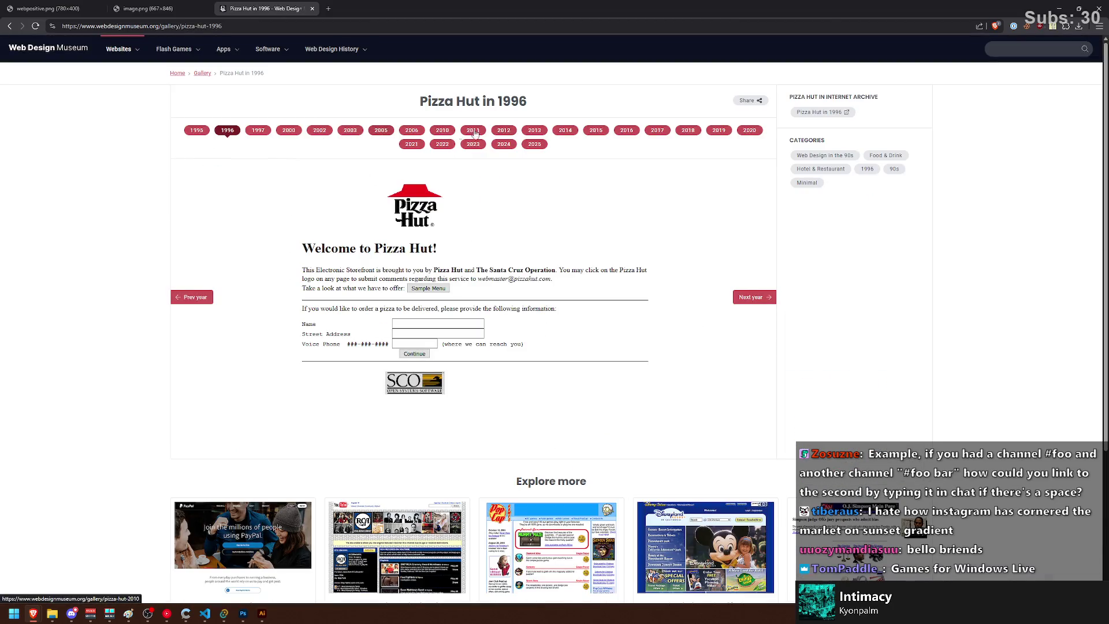
left_click(411, 130)
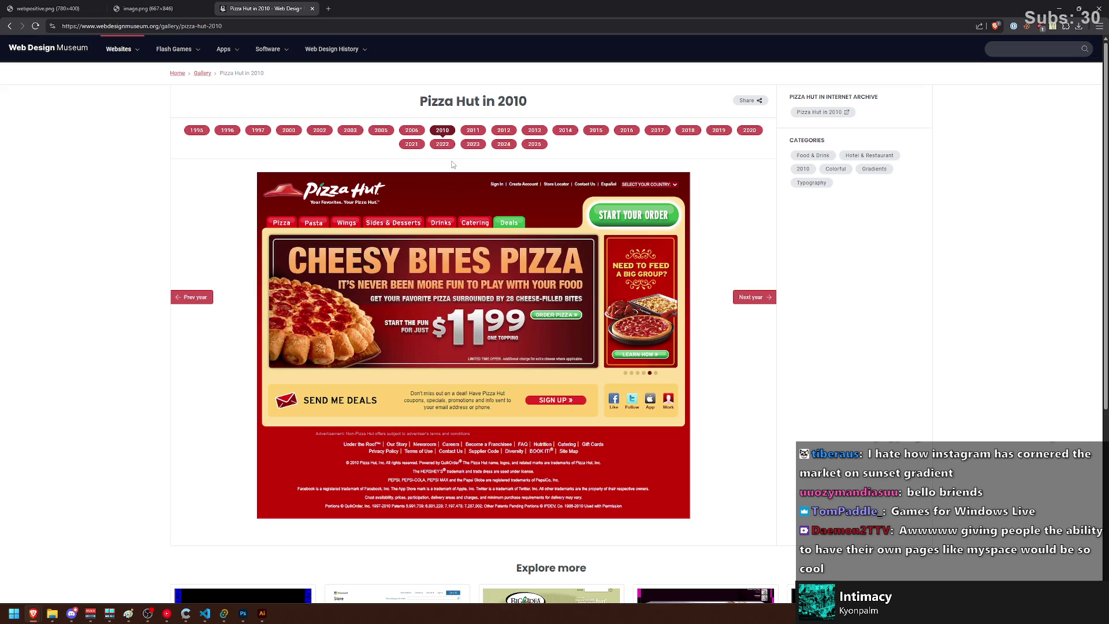
key("alt+Left")
key("alt+Left")
key("alt+Left")
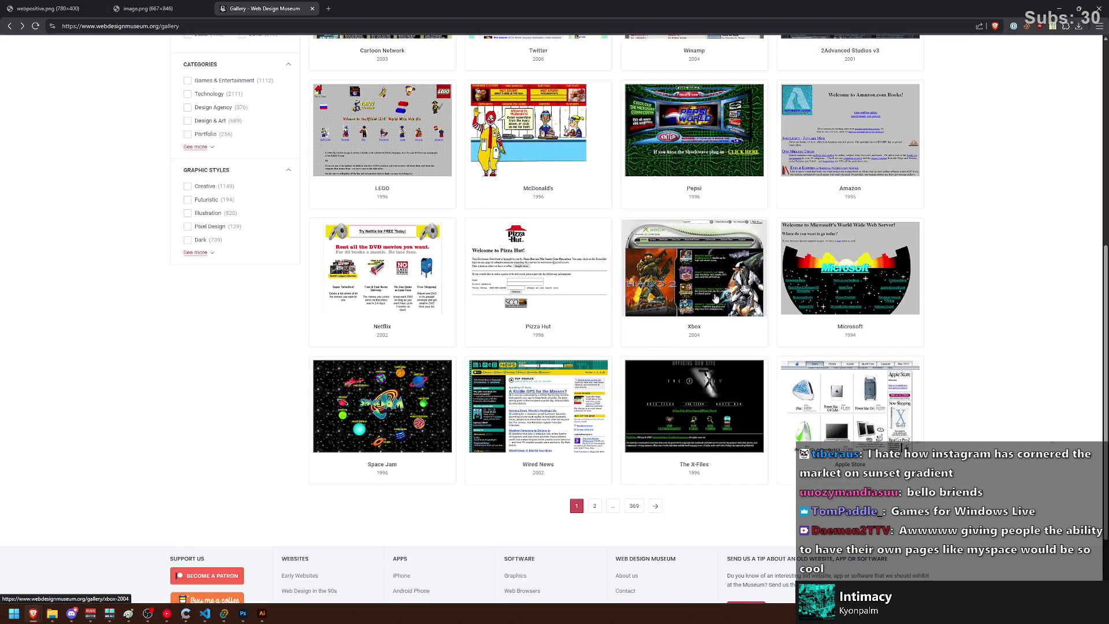
Step: Open Microsoft's design history and step through its 2006 to 2012 homepages
left_click(835, 297)
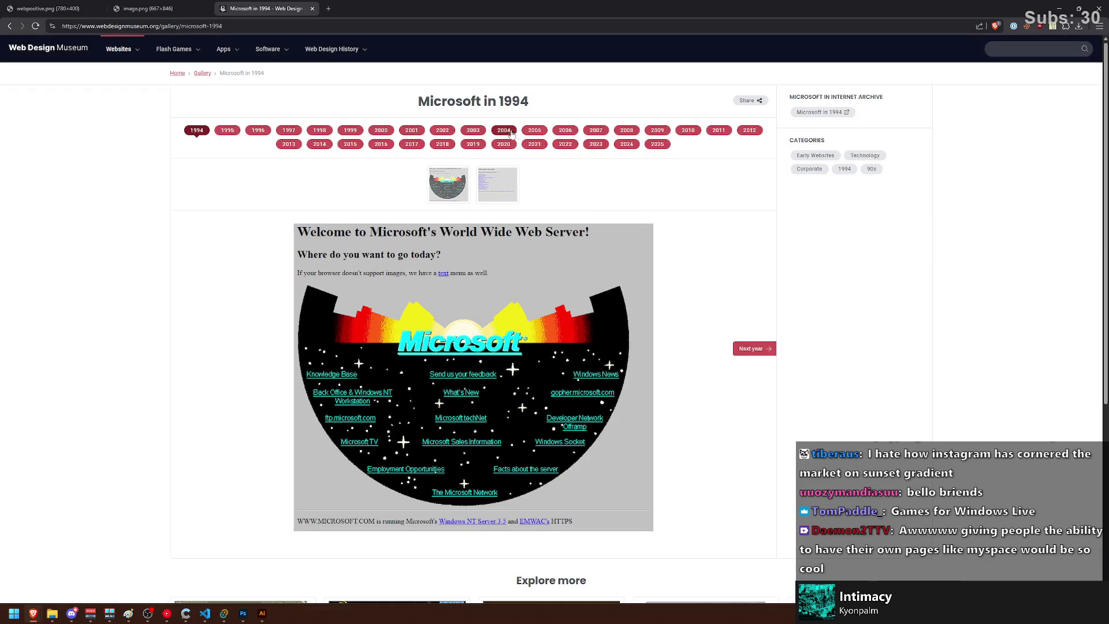
left_click(563, 131)
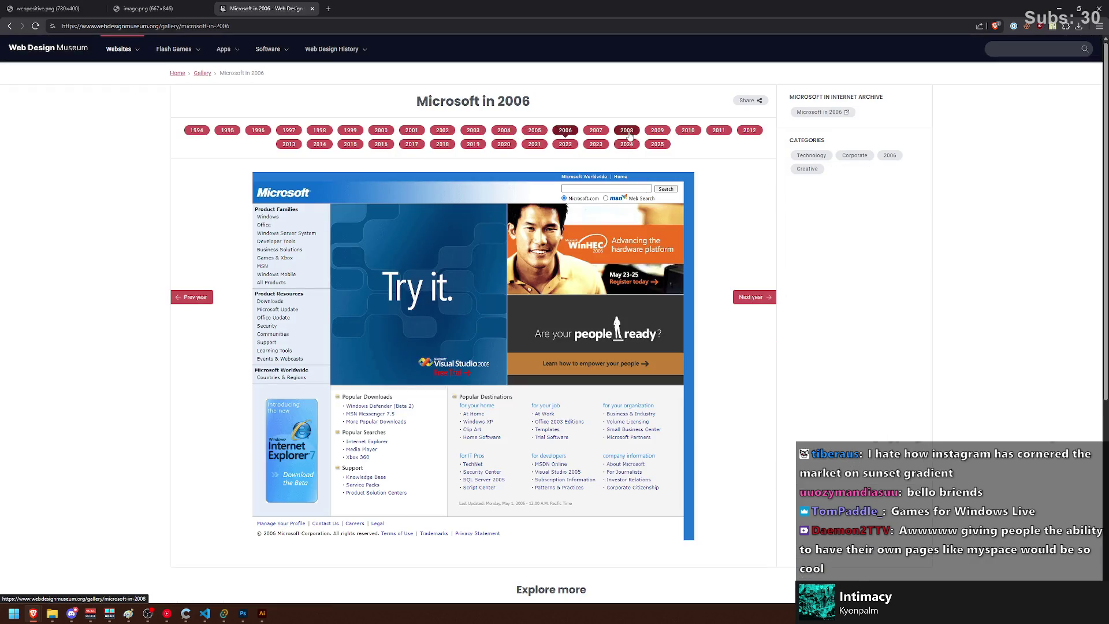
left_click(628, 133)
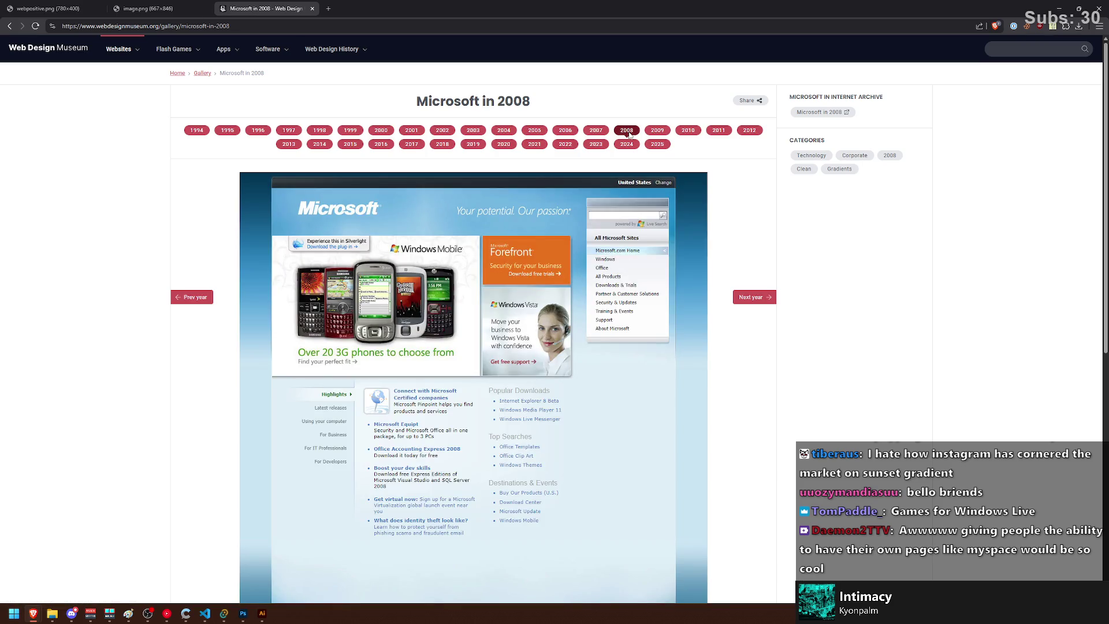
left_click(656, 131)
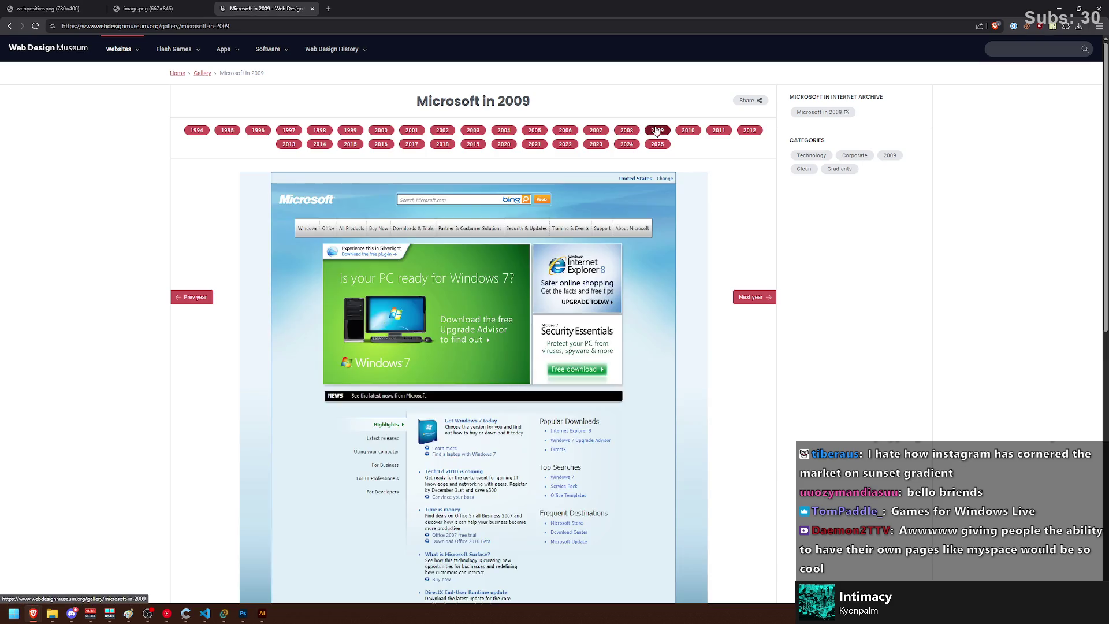
left_click(683, 131)
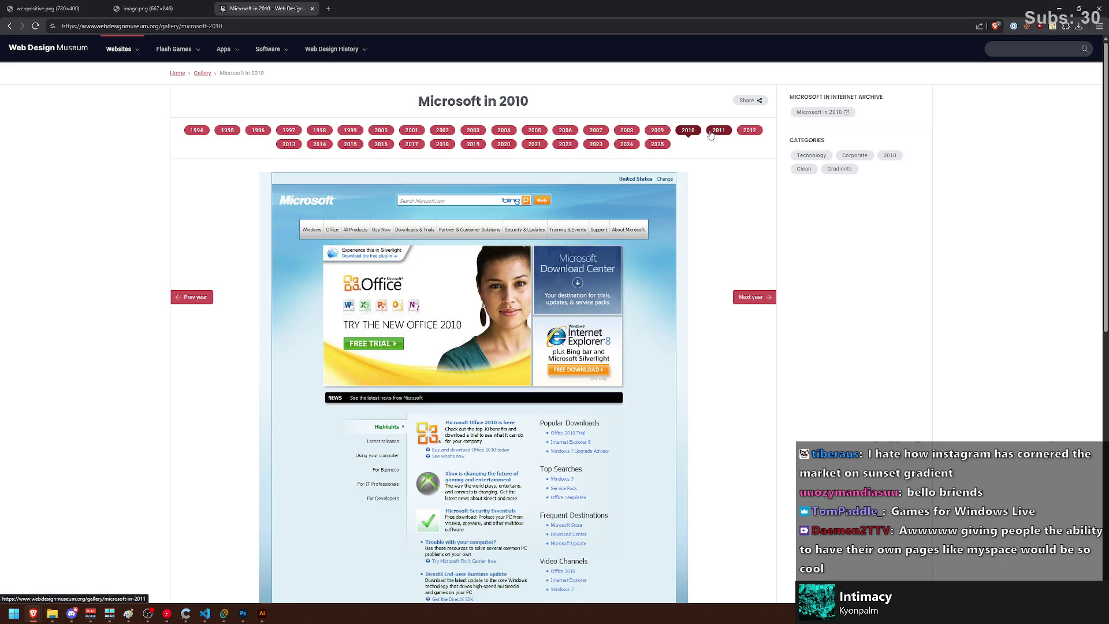
left_click(710, 131)
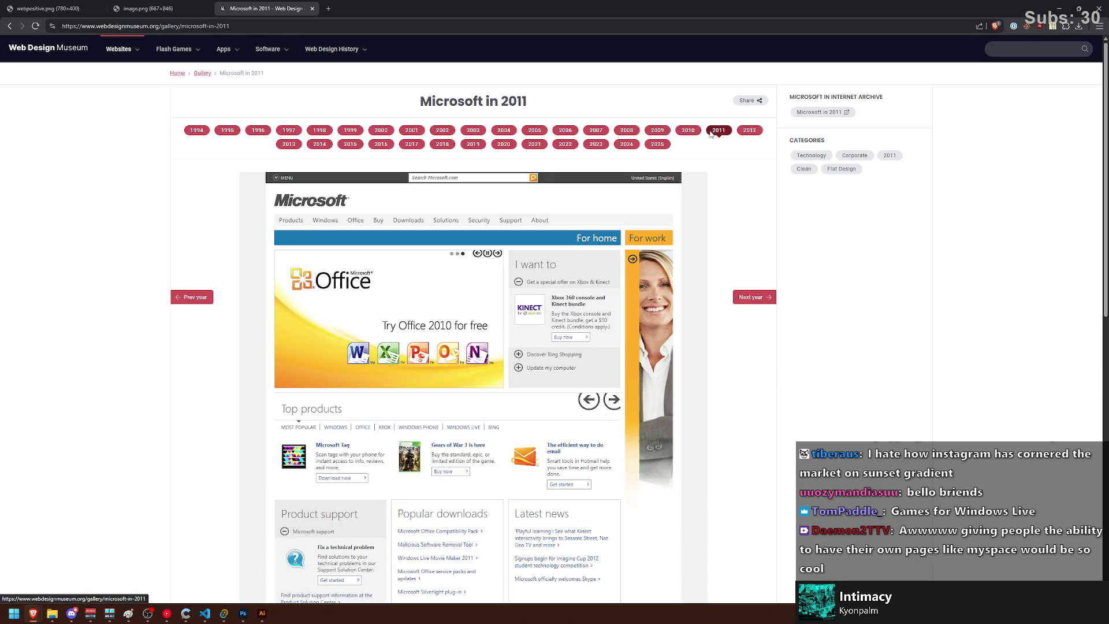
left_click(740, 132)
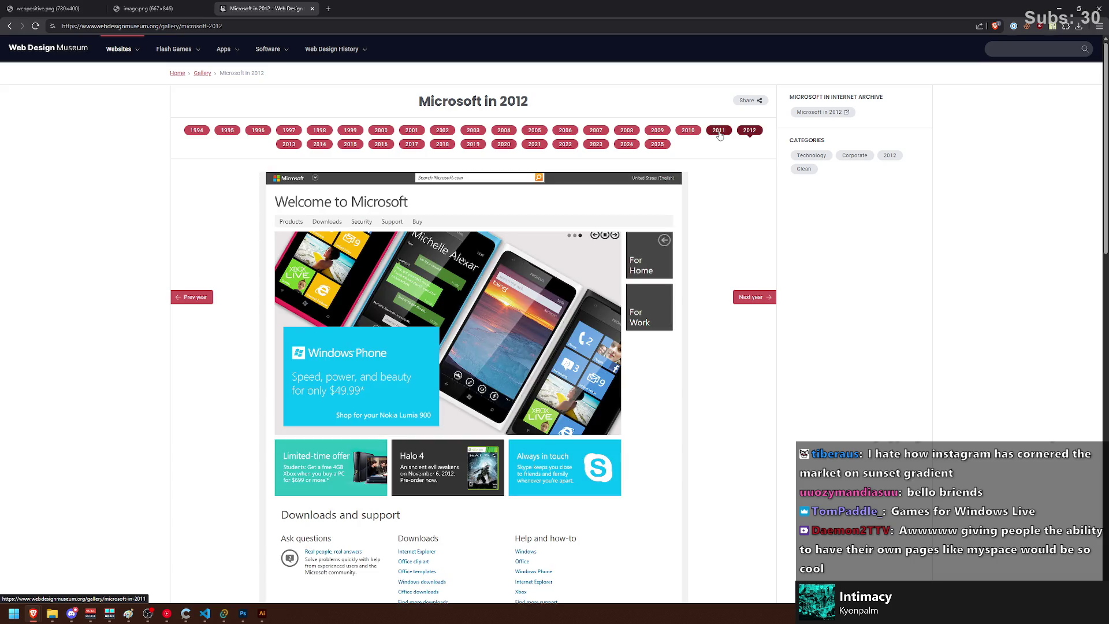
Step: Step back through Microsoft's 2011, 2010, 2009, 2008 and 2007 homepages before heading to the gallery
left_click(720, 132)
left_click(688, 132)
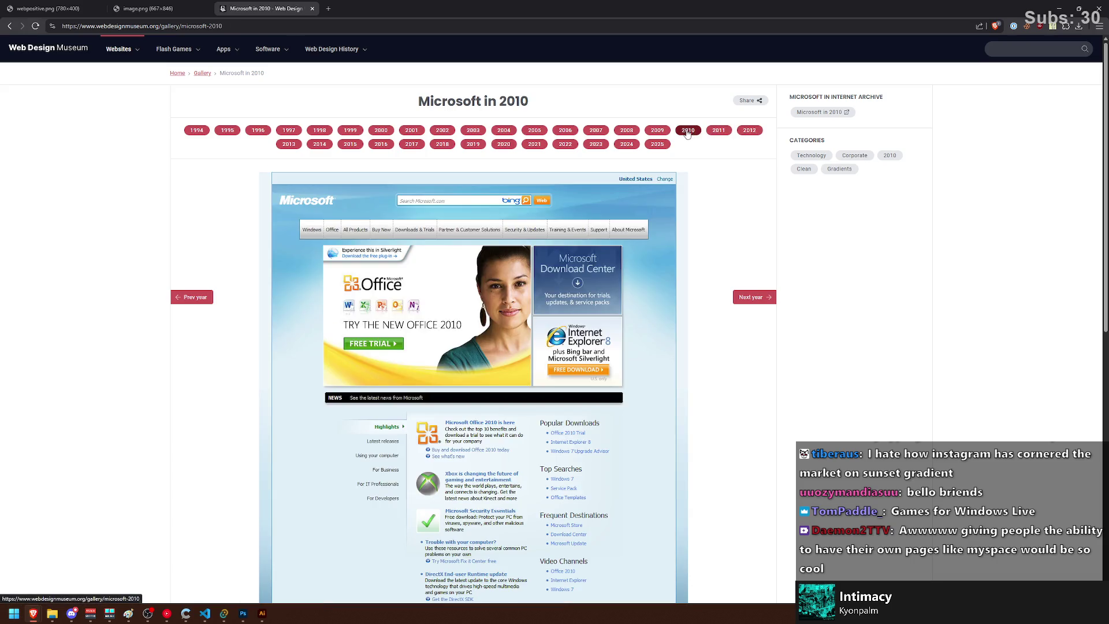
left_click(658, 131)
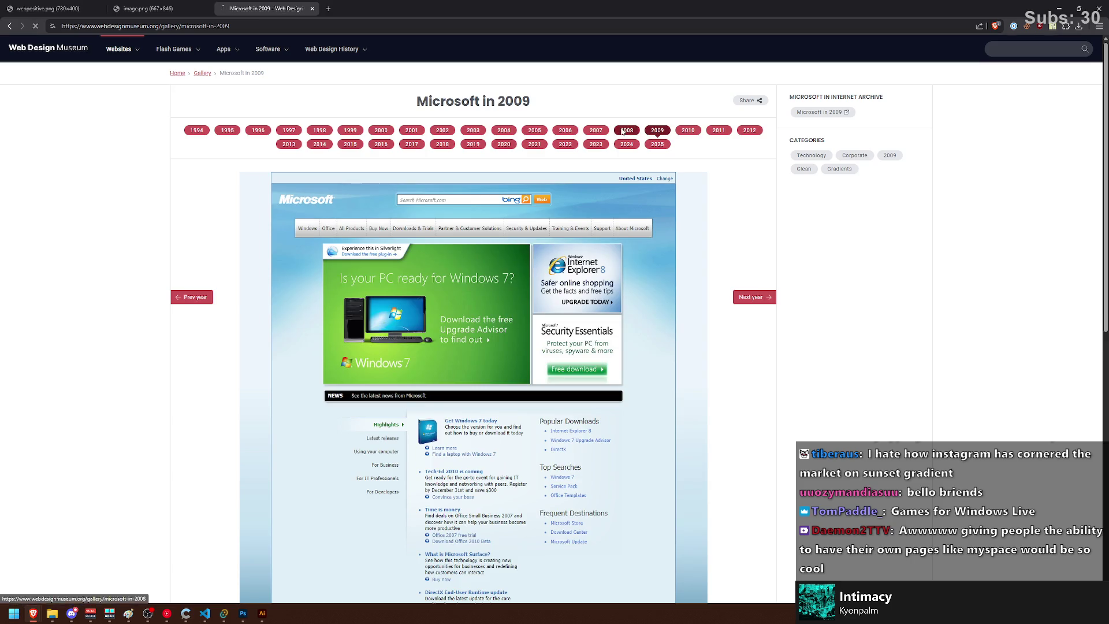
left_click(624, 130)
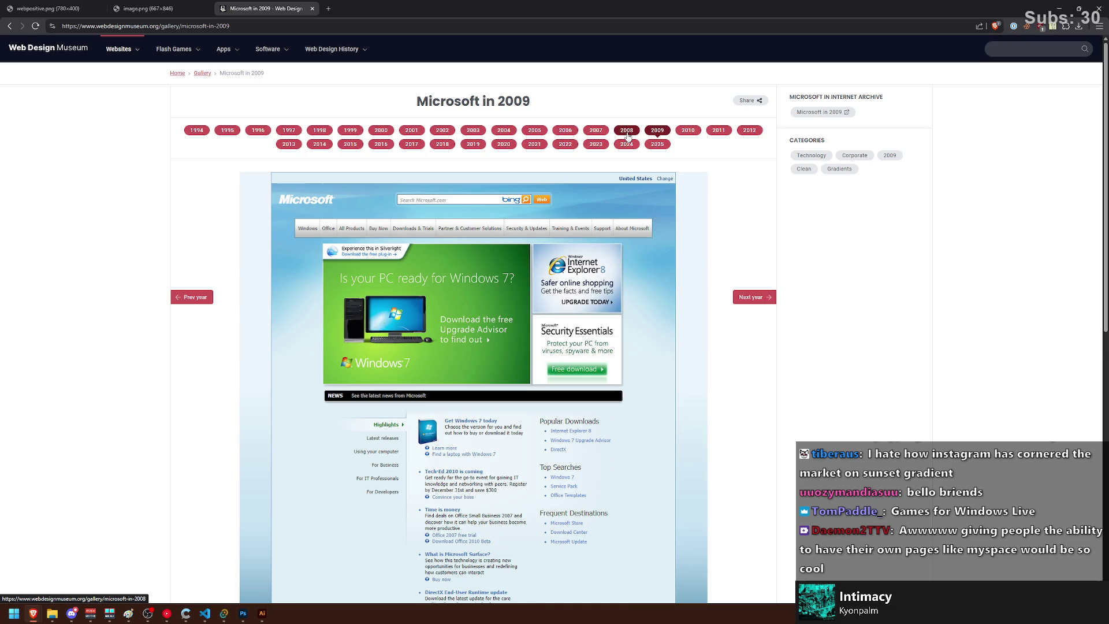
left_click(627, 132)
left_click(600, 131)
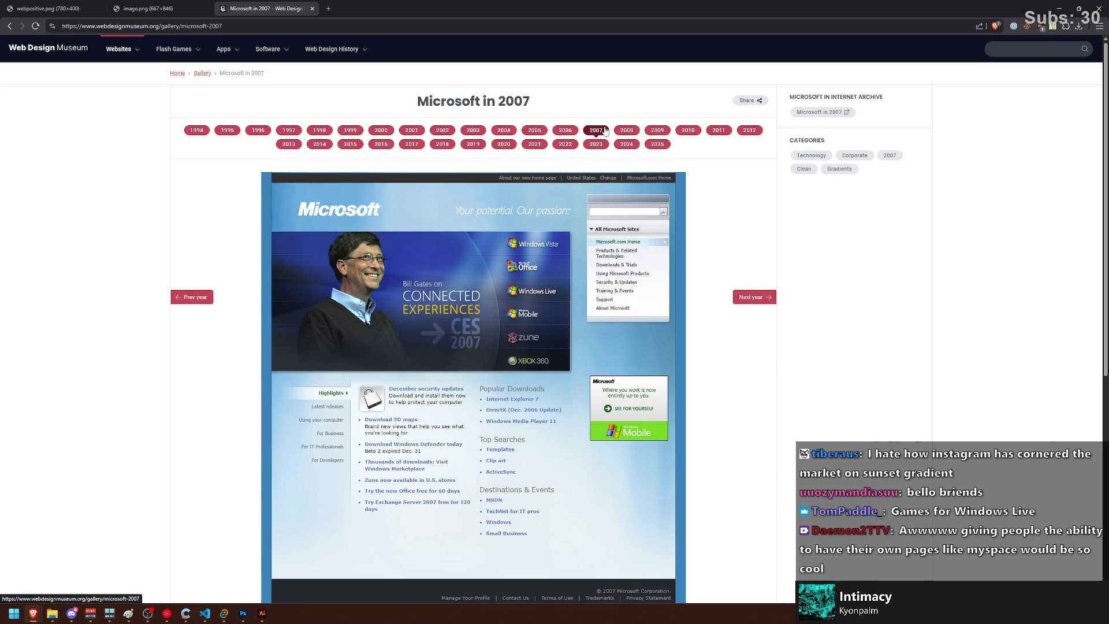
left_click(203, 73)
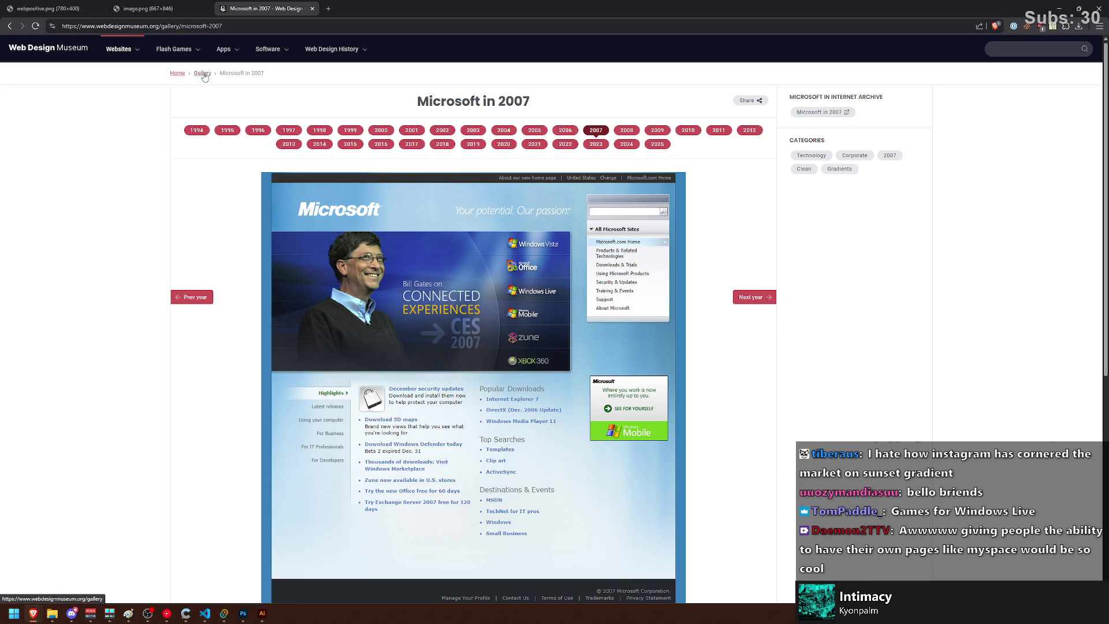
Step: Open Twitter's 2006 homepage and view its 2007 through 2012 designs
scroll(409, 227, "down", 2)
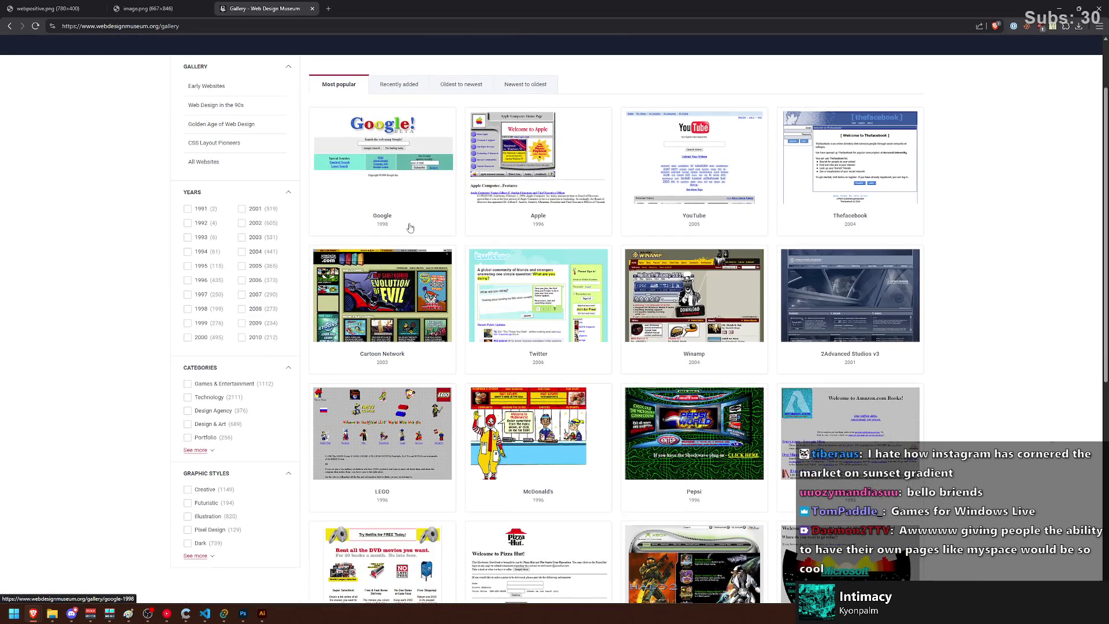
left_click(537, 295)
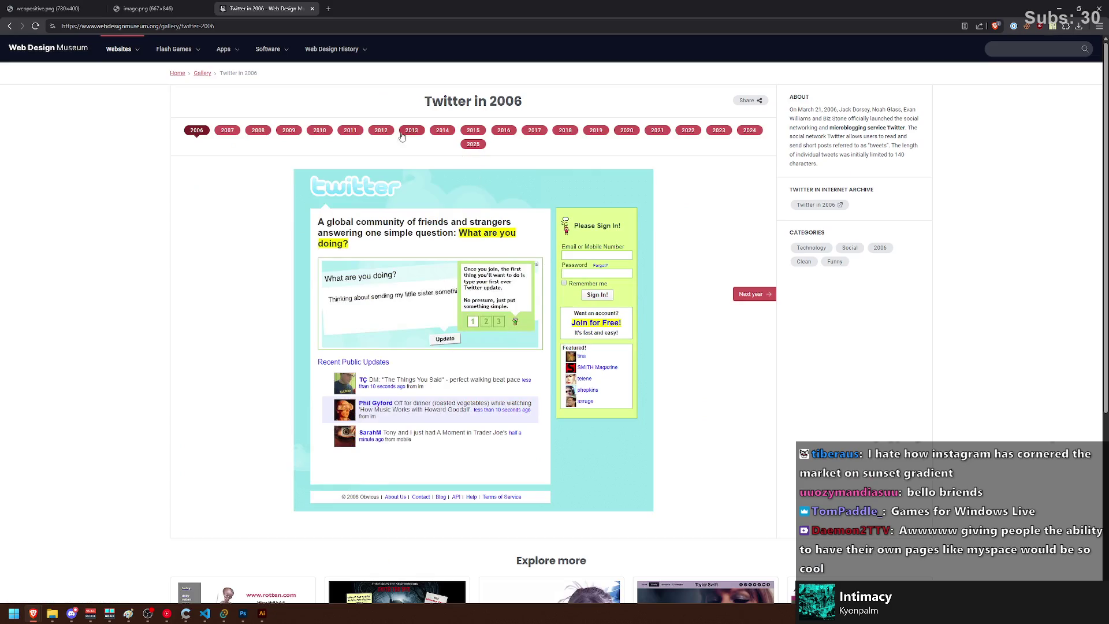
left_click(289, 132)
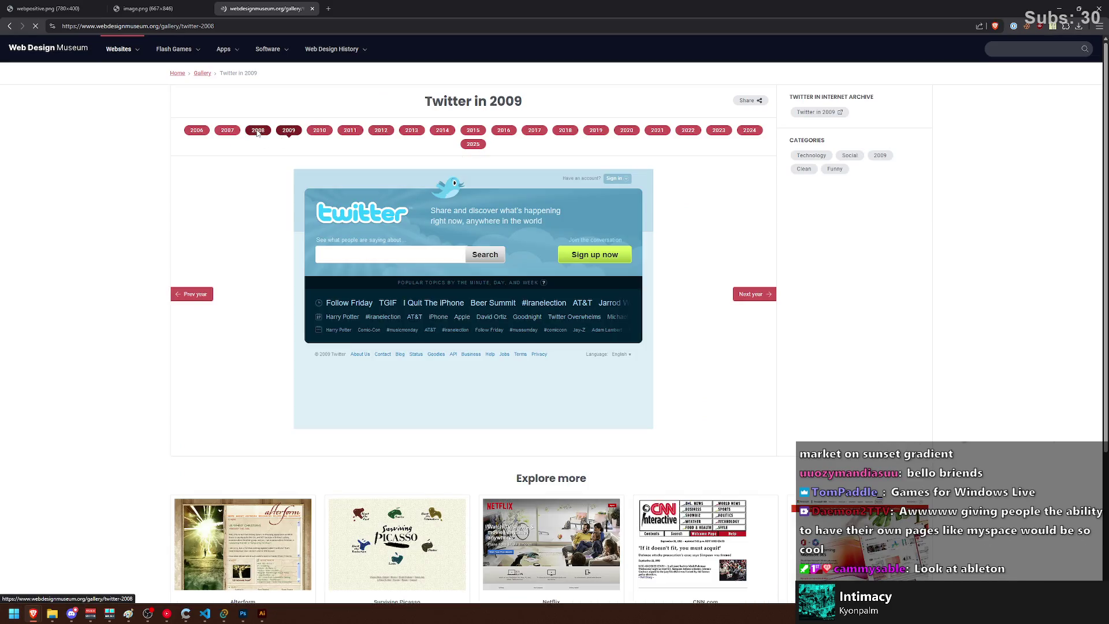
left_click(255, 134)
left_click(227, 130)
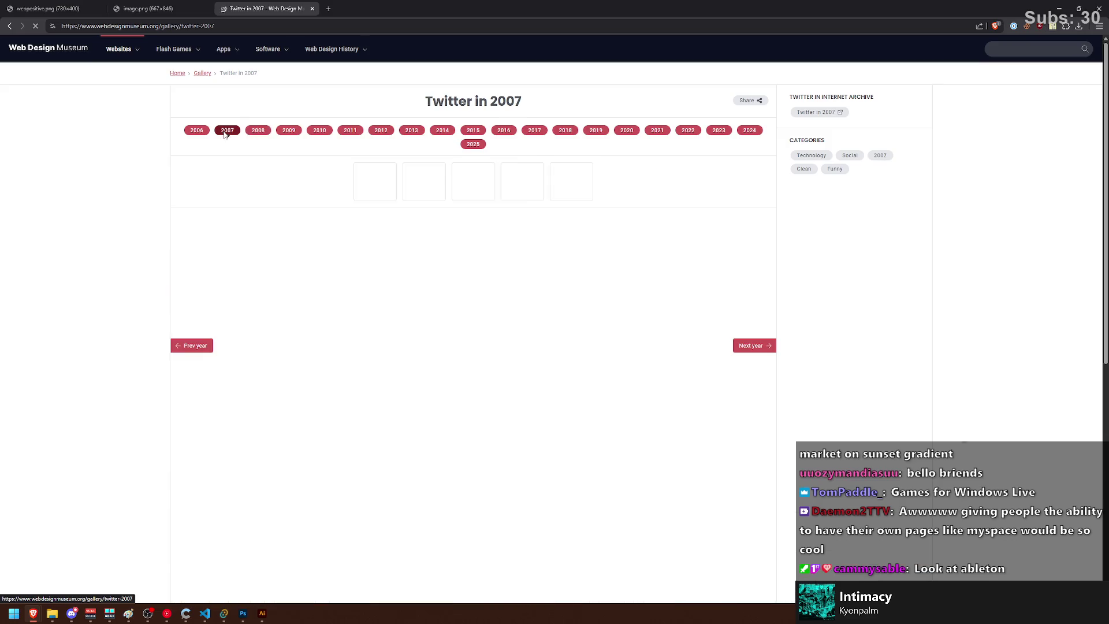
left_click(320, 132)
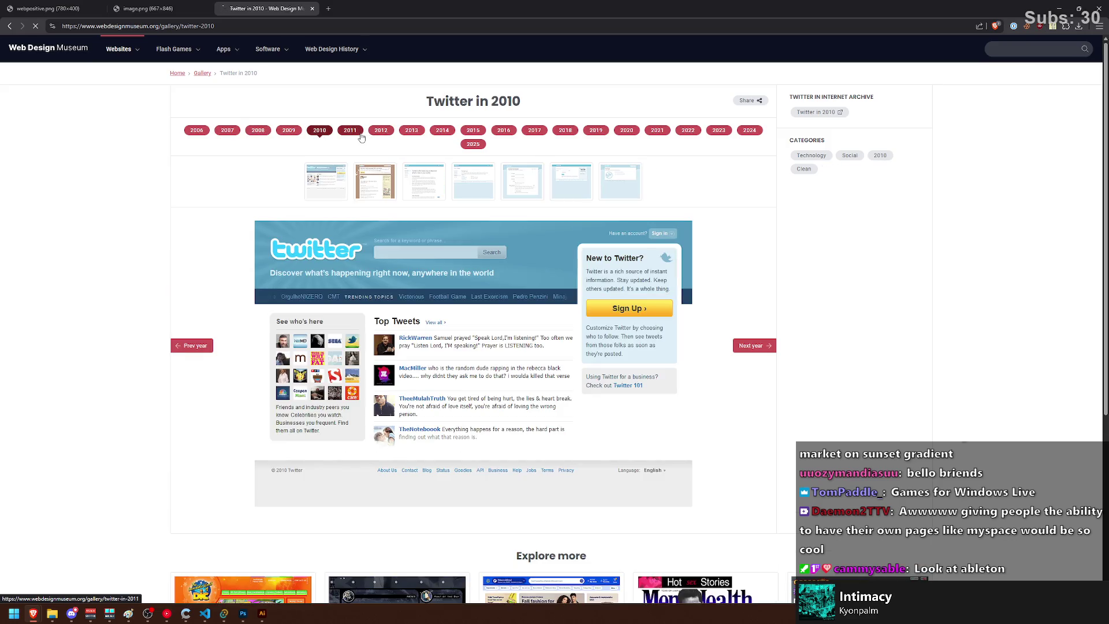
left_click(351, 132)
left_click(379, 132)
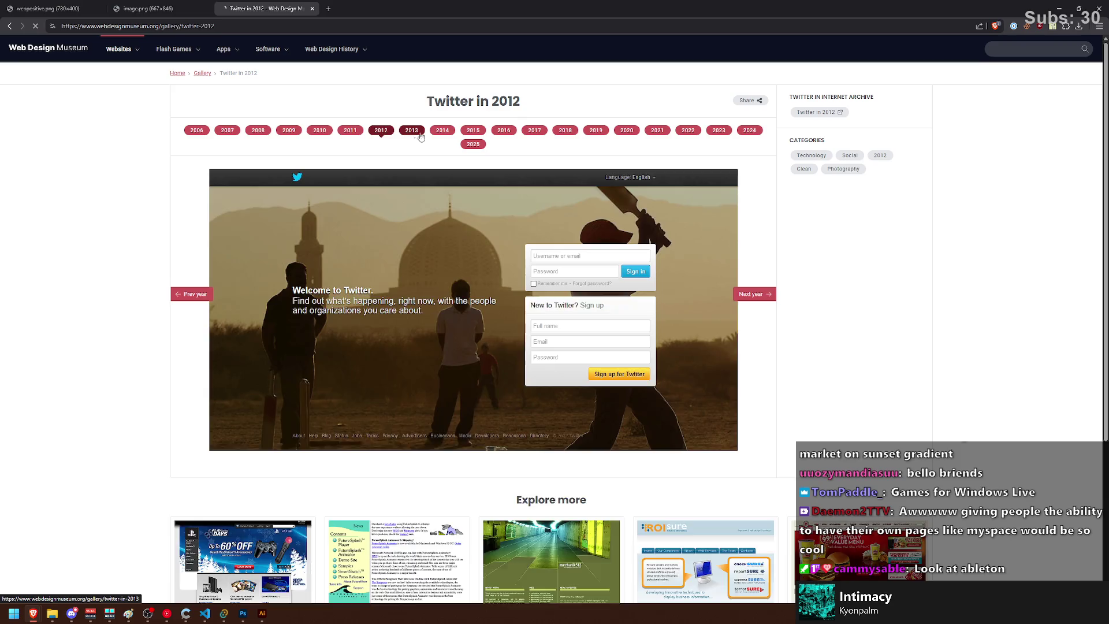
Step: View Twitter's 2013 to 2016 designs, go back to 2015, then open the all-websites list
left_click(412, 132)
left_click(443, 133)
left_click(475, 133)
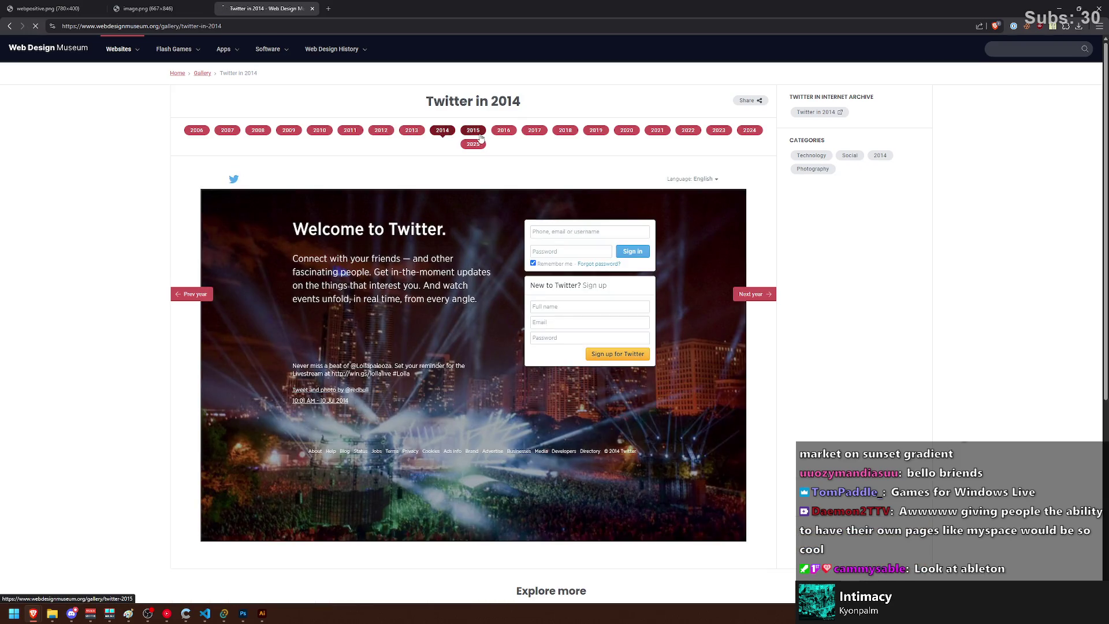
left_click(504, 133)
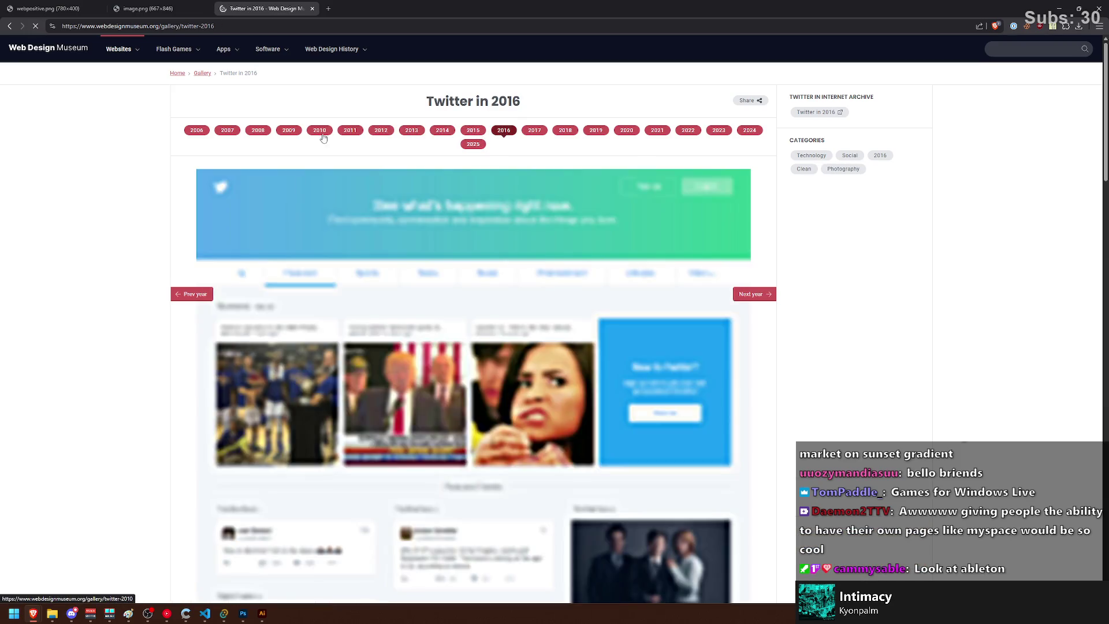
left_click(290, 133)
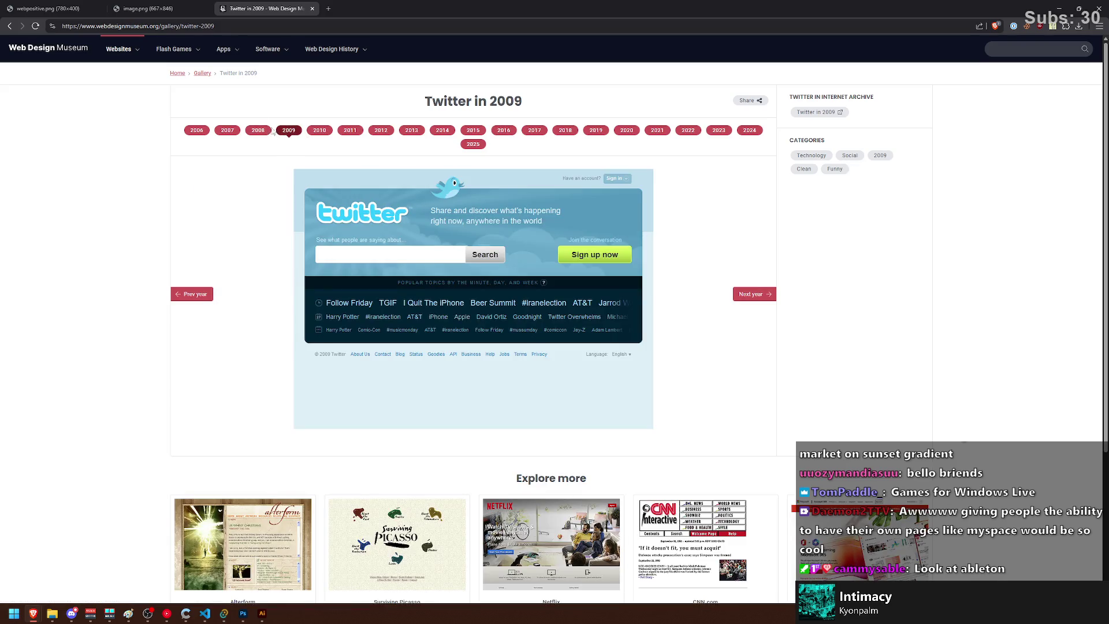
left_click(10, 27)
left_click(10, 27)
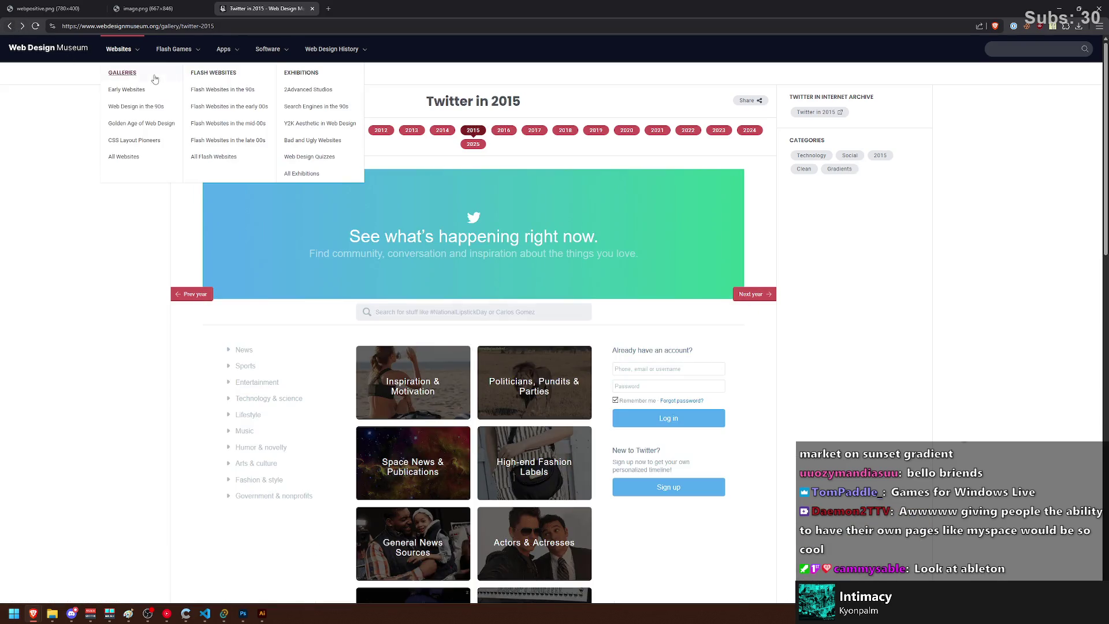
left_click(135, 56)
type("ableton")
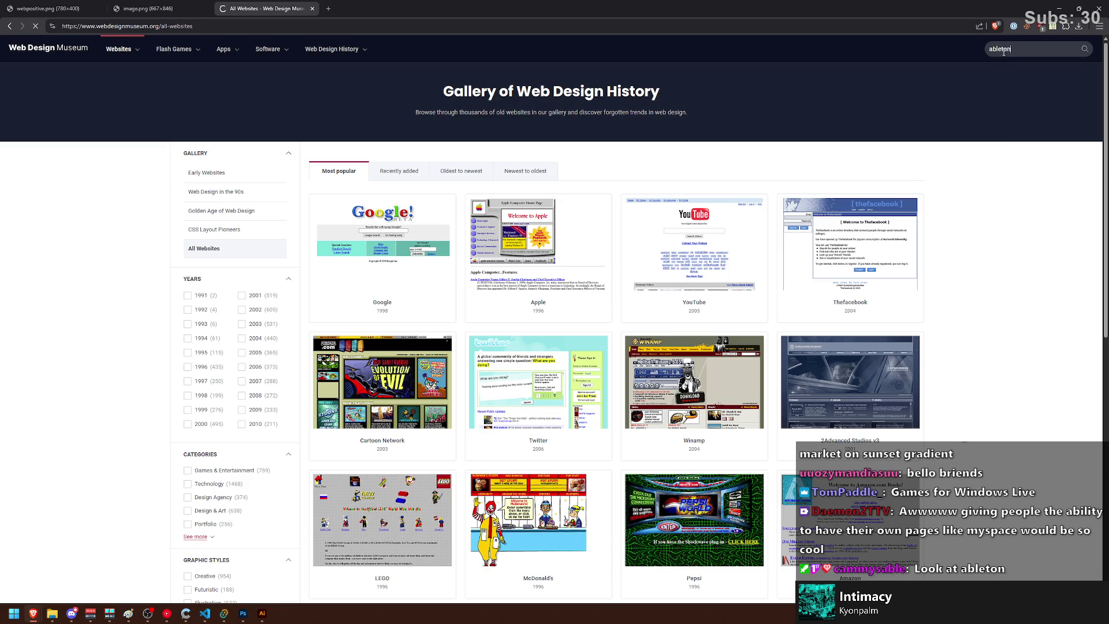
key("Return")
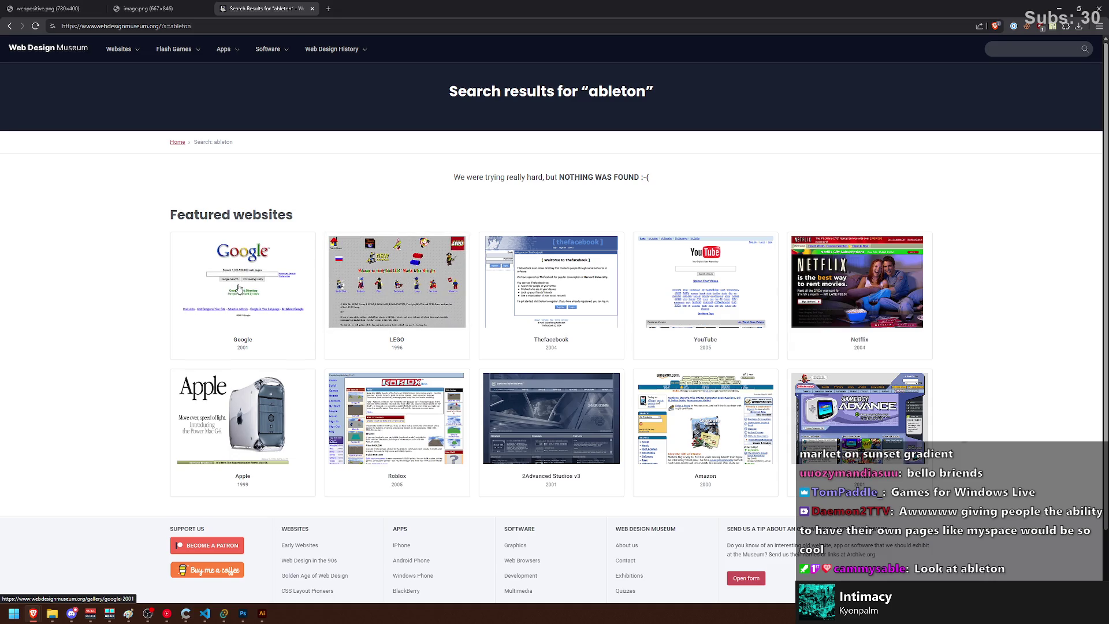
key("alt+Left")
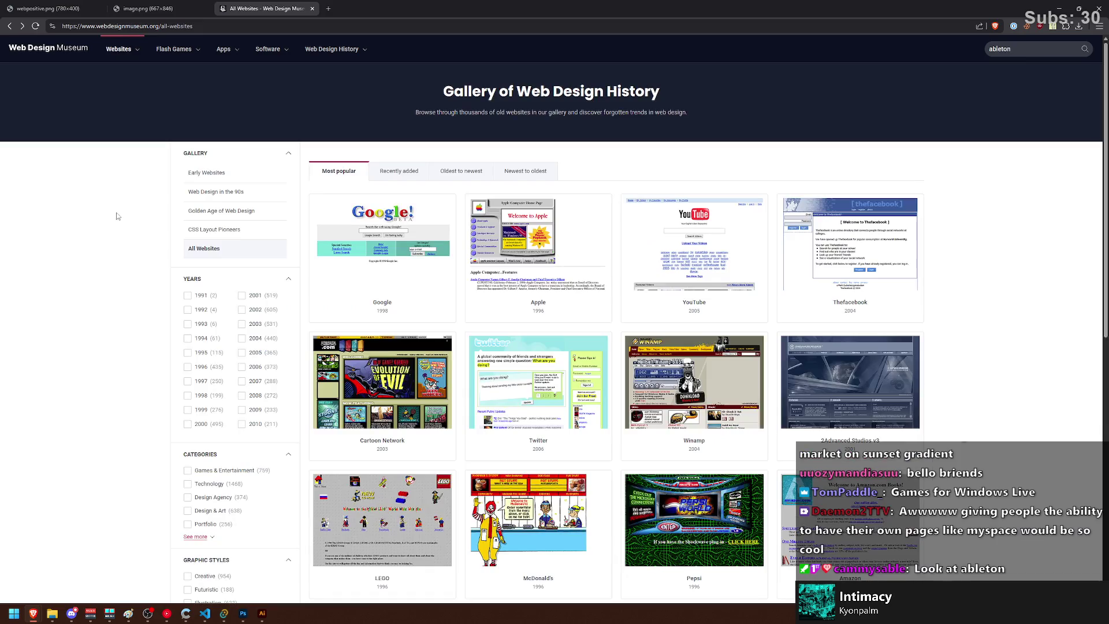
scroll(615, 311, "down", 3)
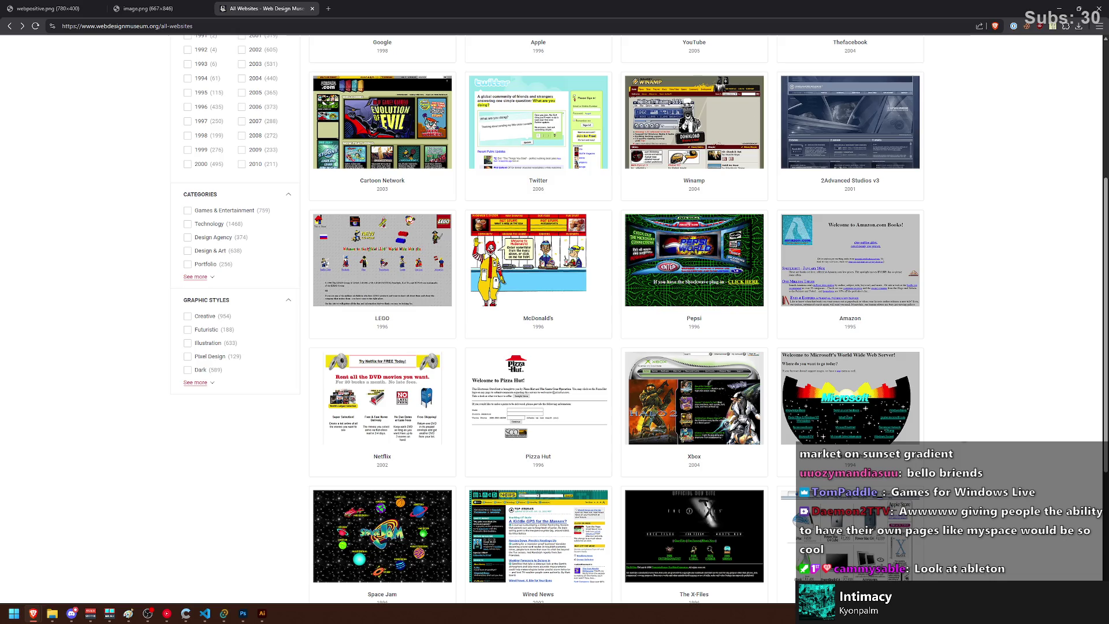
left_click(713, 278)
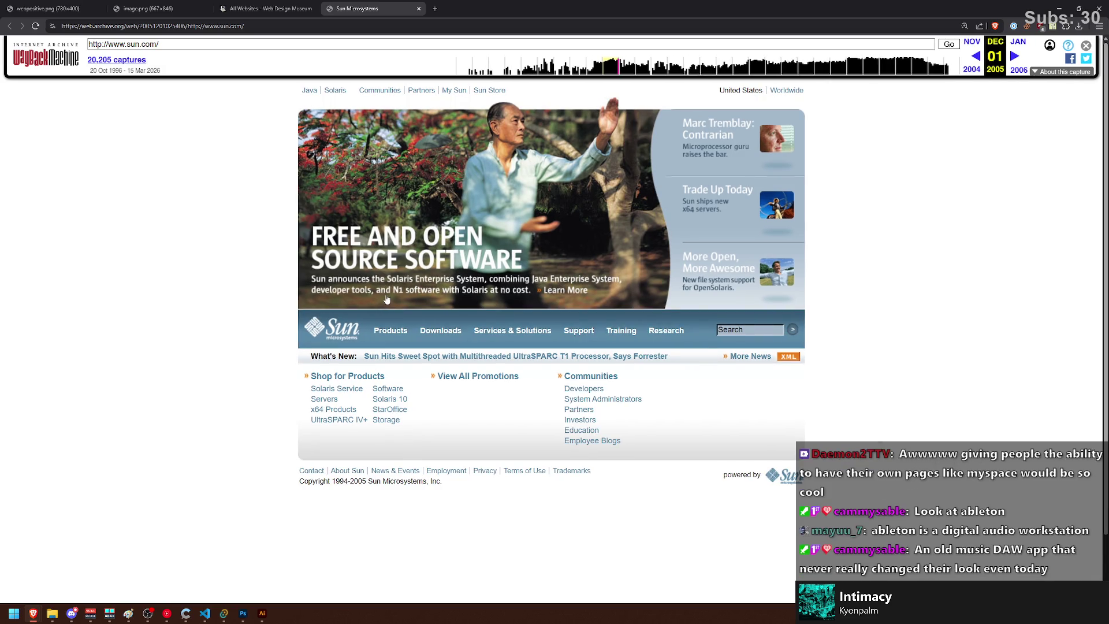
Step: Hide the Wayback toolbar and reset zoom on the 2005 sun.com snapshot, then return to the gallery tab
left_click(1086, 46)
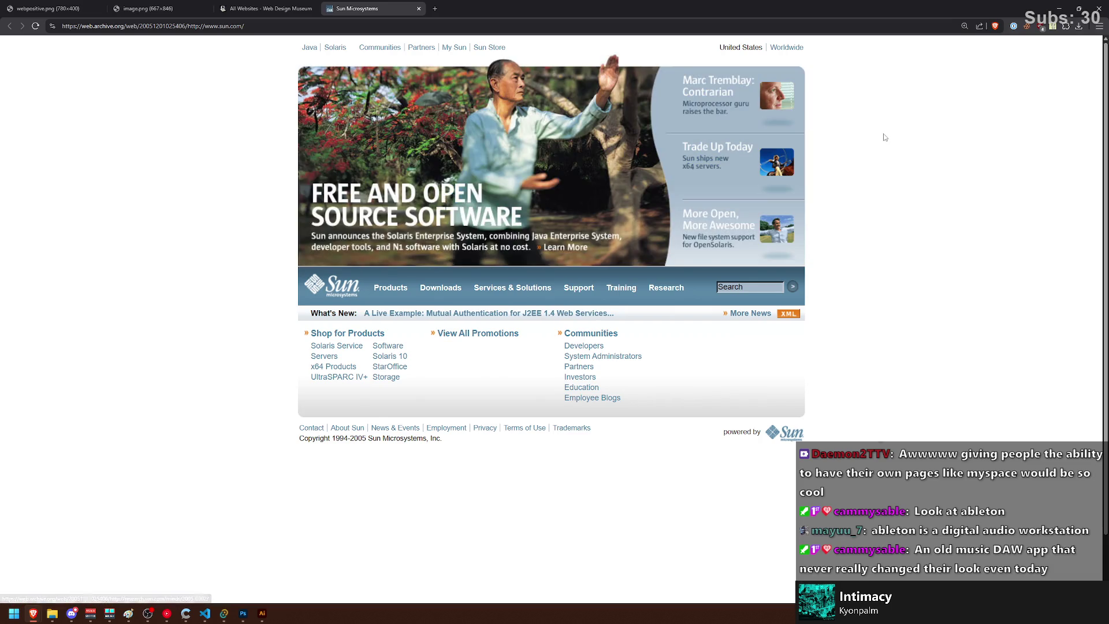
key("ctrl+0")
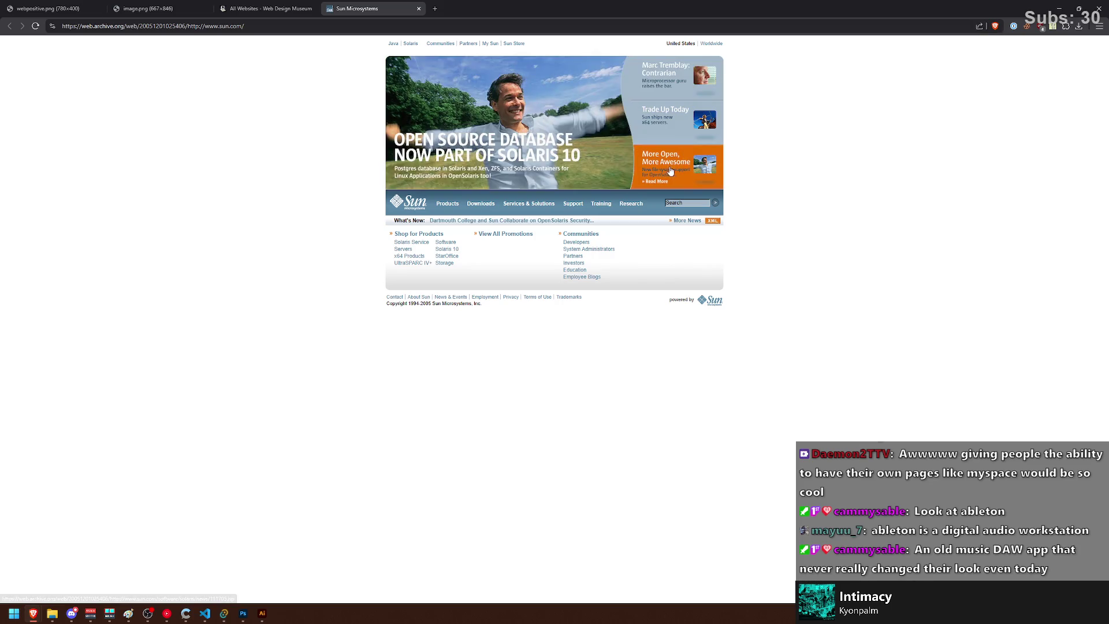
scroll(804, 263, "up", 2)
scroll(802, 264, "up", 2)
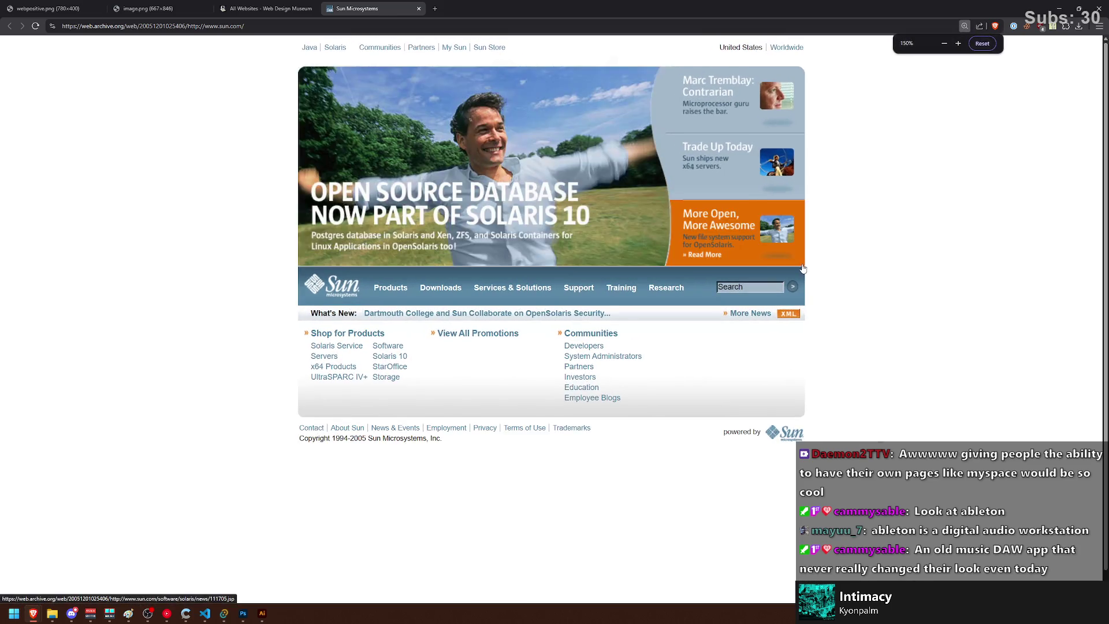
scroll(803, 264, "down", 2)
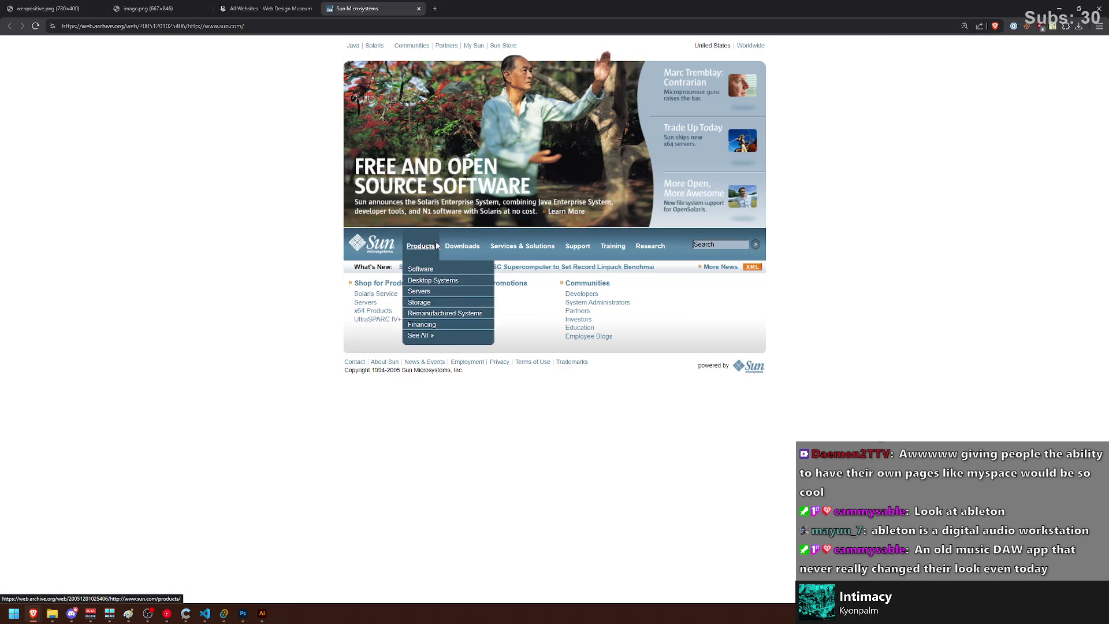
left_click(267, 8)
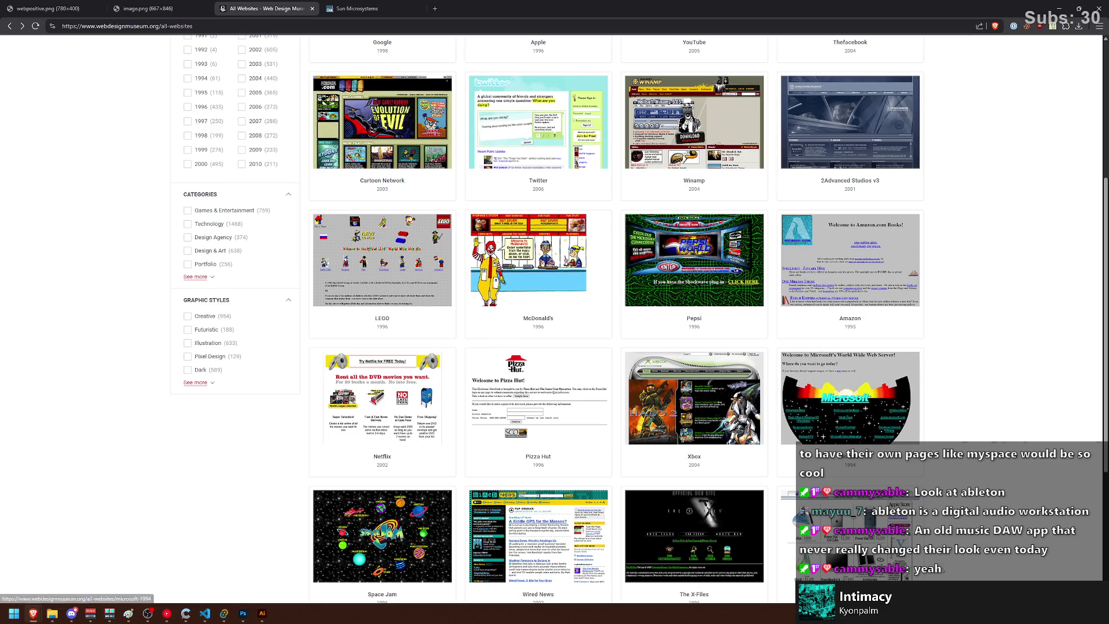
Step: Scroll page 2 of All Websites and open the Steam card's 2002 design page
scroll(428, 321, "down", 3)
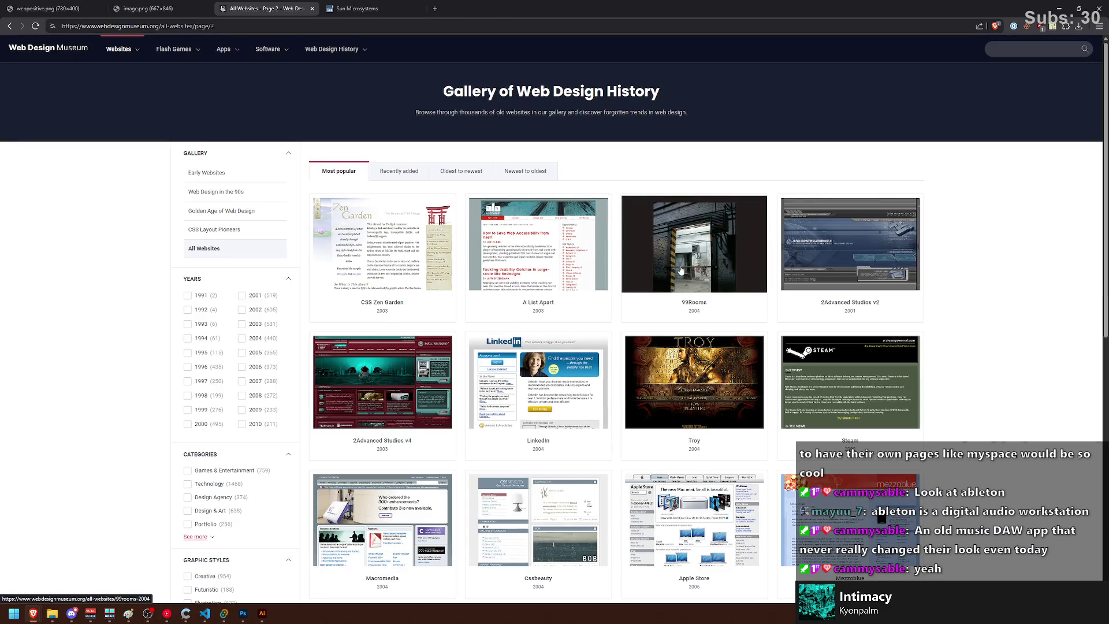
left_click(866, 388)
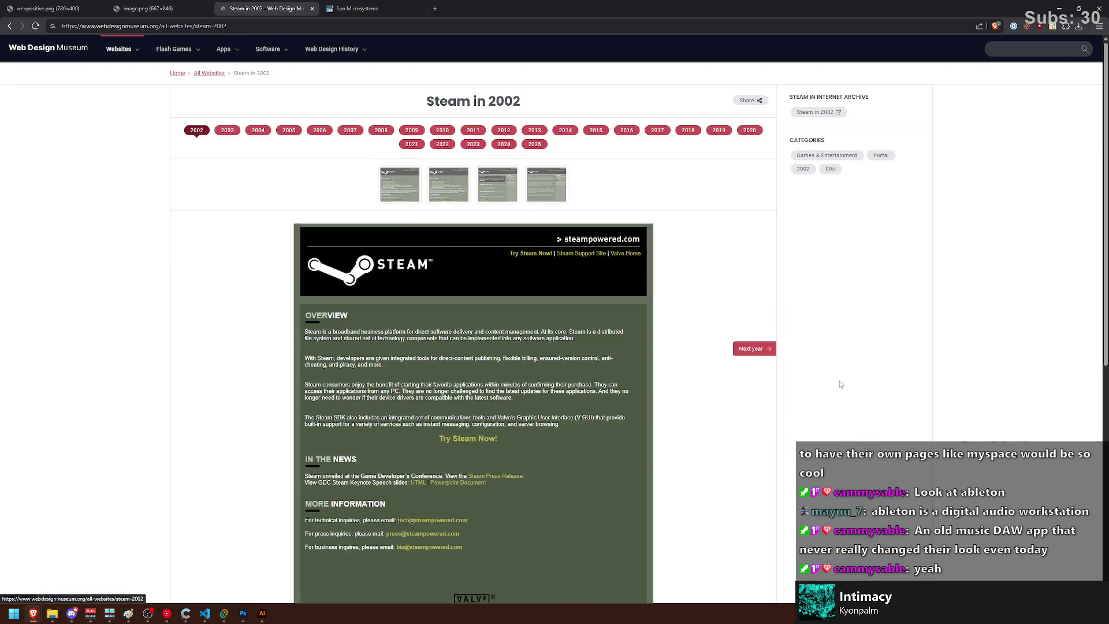
Step: Step through Steam's 2006–2012 homepage designs, settling on the 2011 version
left_click(320, 130)
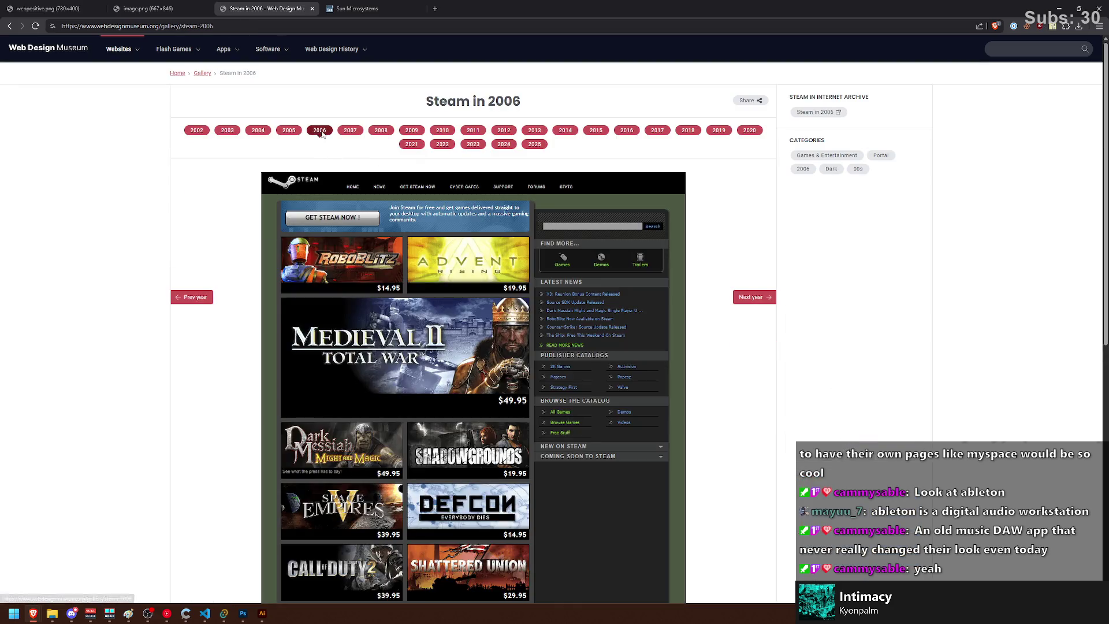
left_click(350, 130)
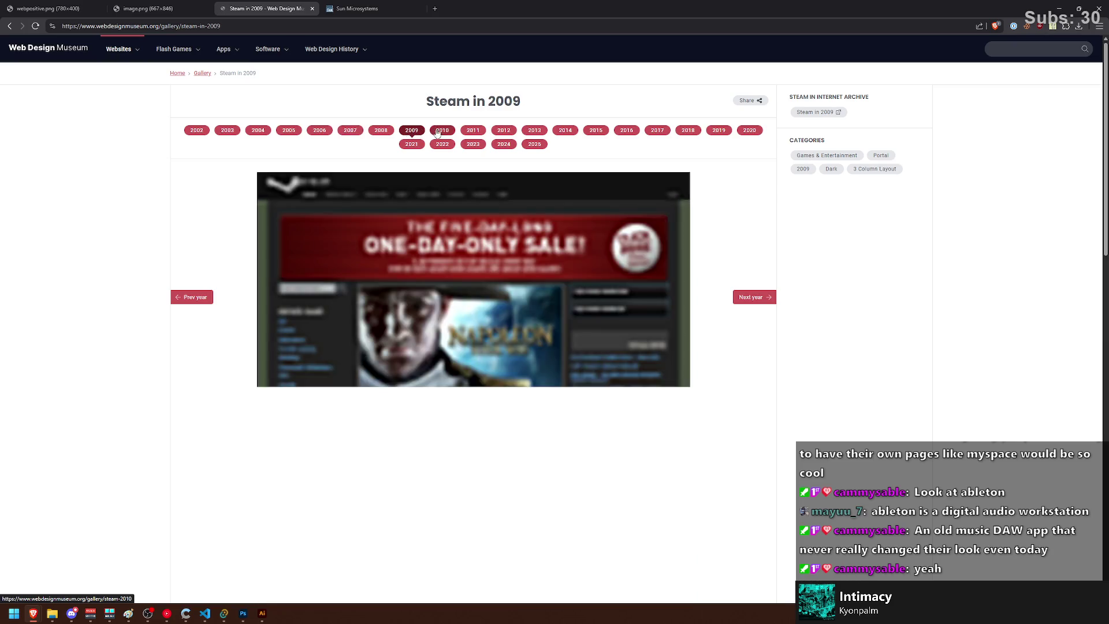
left_click(443, 132)
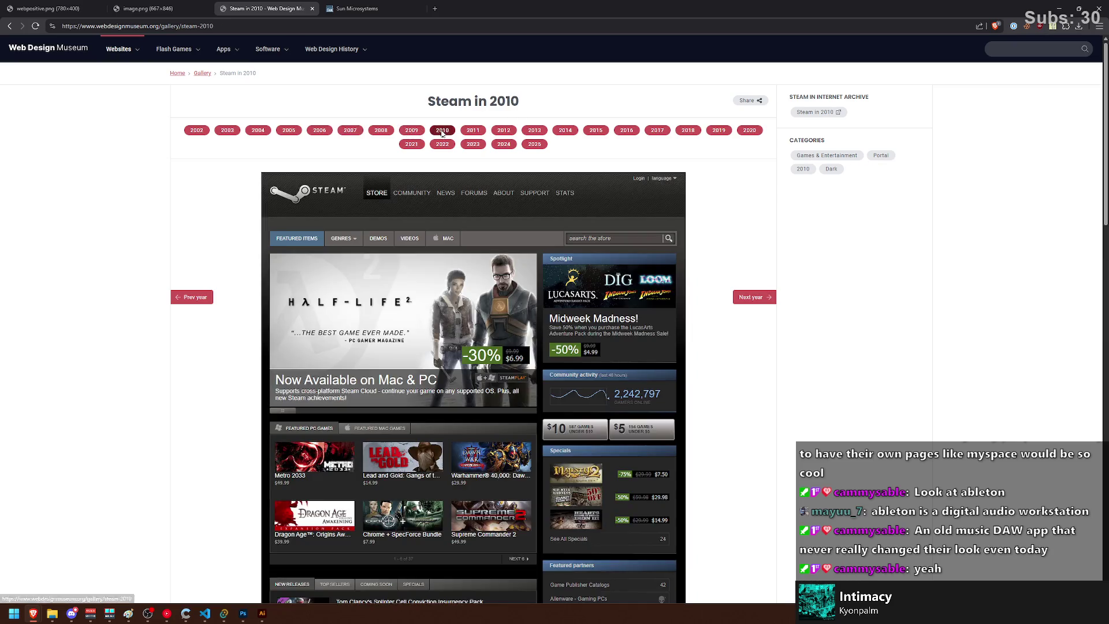
left_click(473, 131)
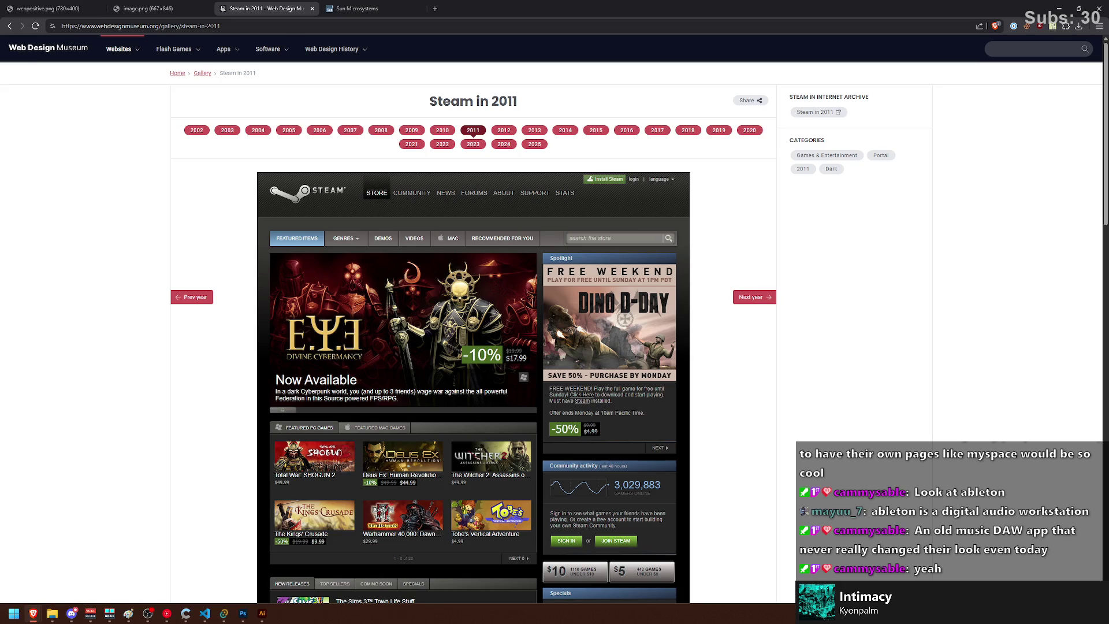
left_click(502, 132)
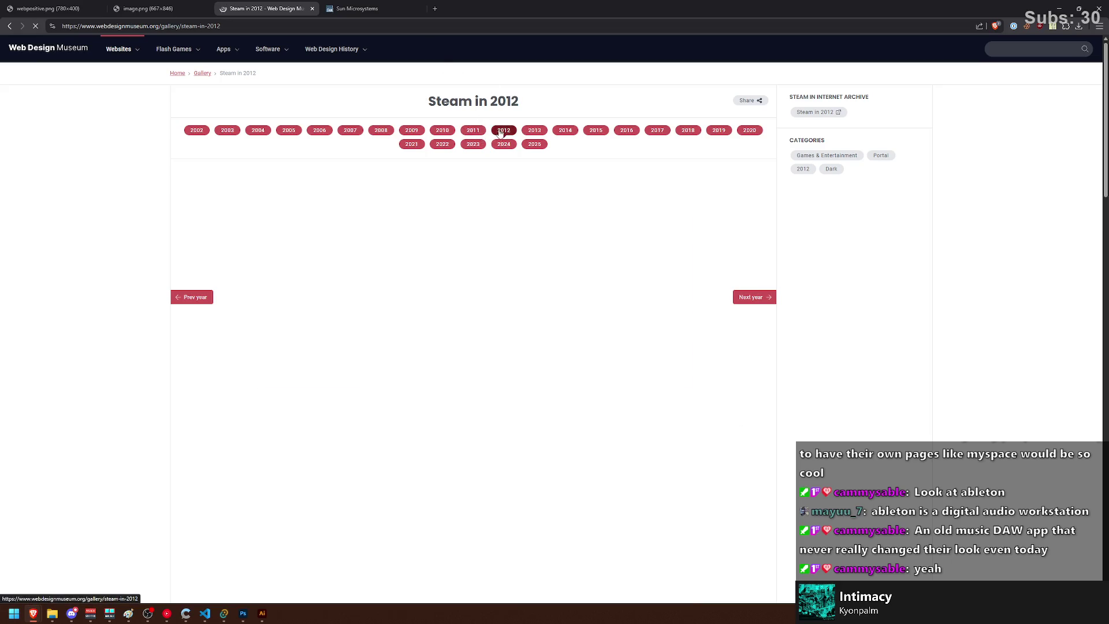
left_click(473, 131)
left_click(412, 132)
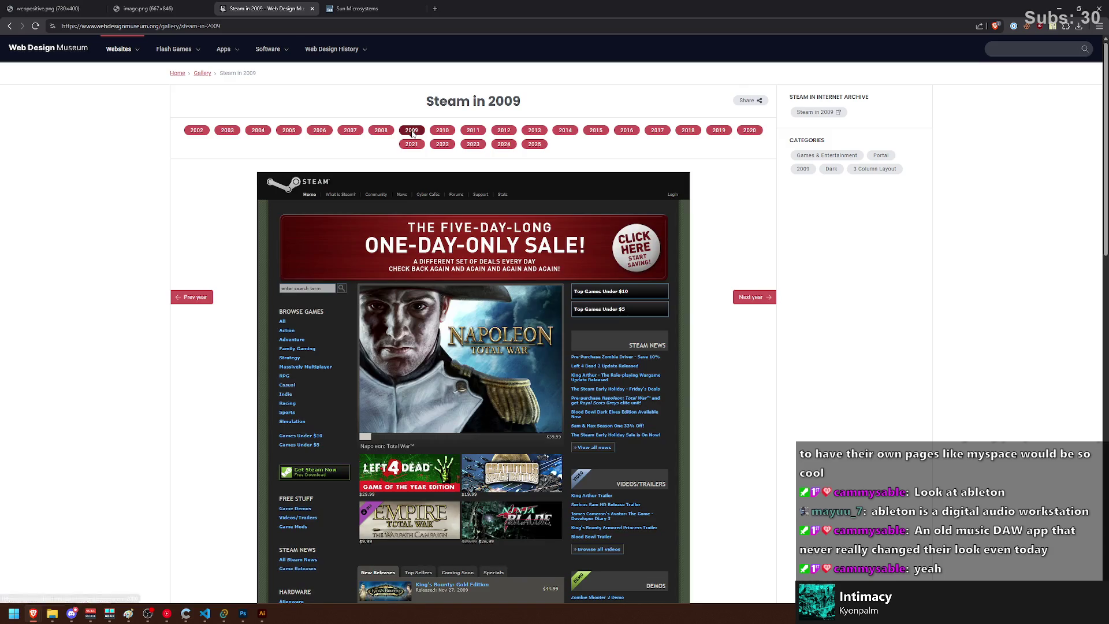
left_click(381, 131)
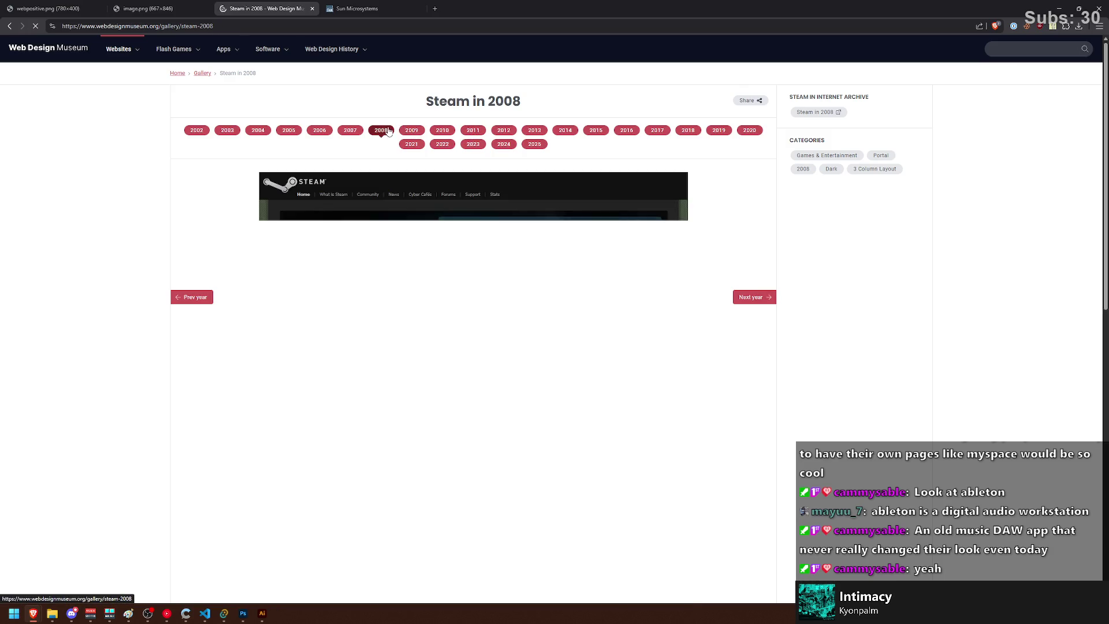
left_click(470, 137)
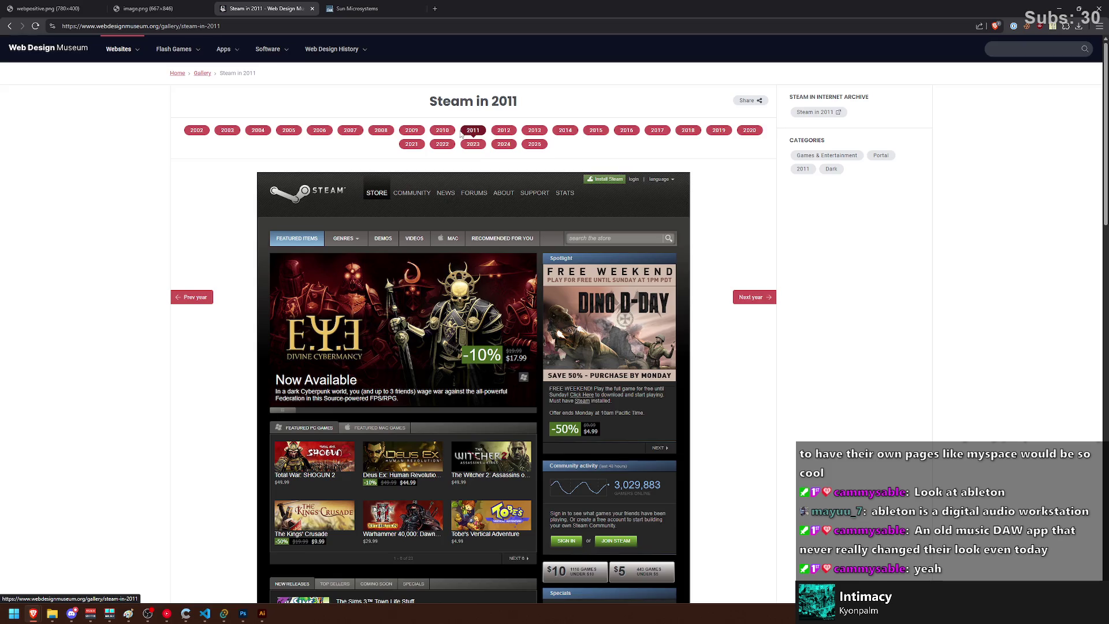
scroll(461, 134, "down", 3)
scroll(552, 128, "up", 3)
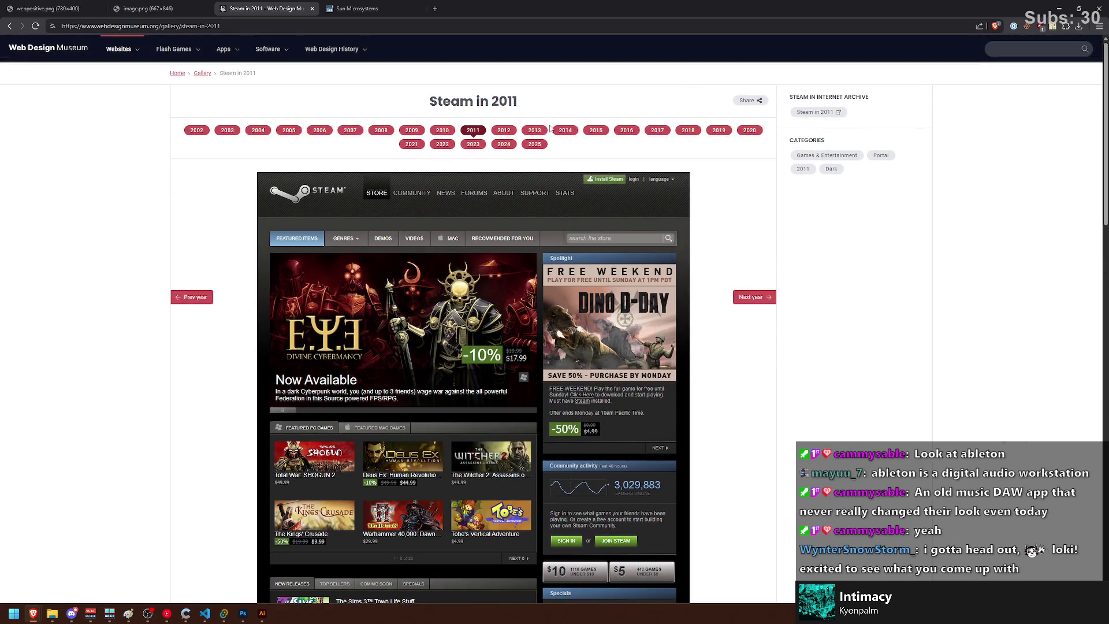
Step: Compare Steam's 2012–2015 designs, then toggle between the 2014 and current 2025 homepages
left_click(561, 131)
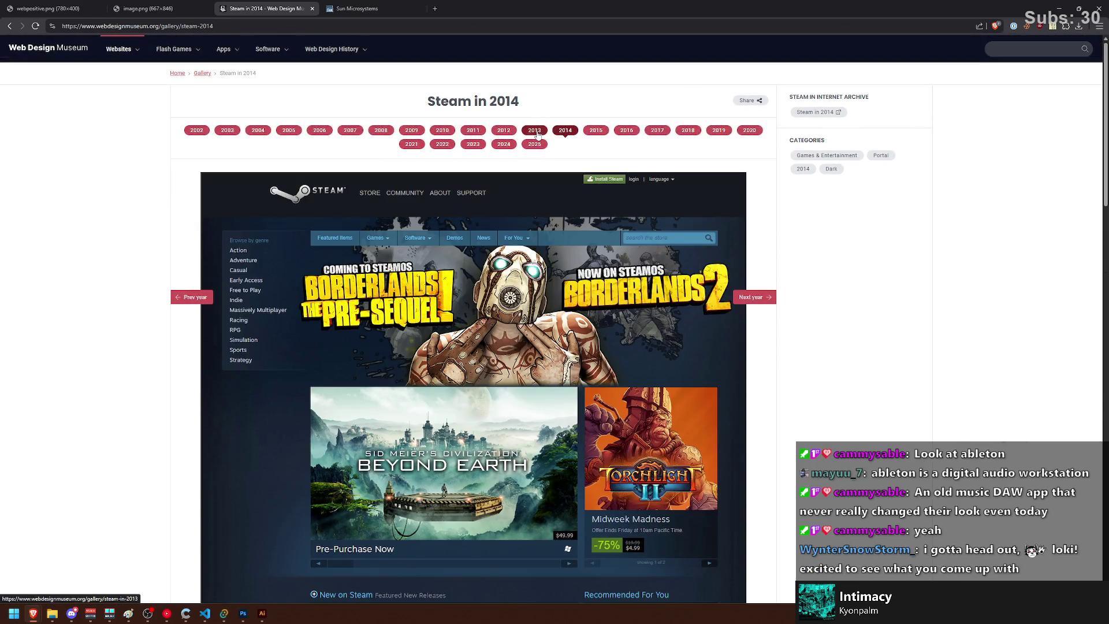
left_click(534, 130)
left_click(503, 131)
left_click(565, 130)
left_click(585, 131)
left_click(559, 132)
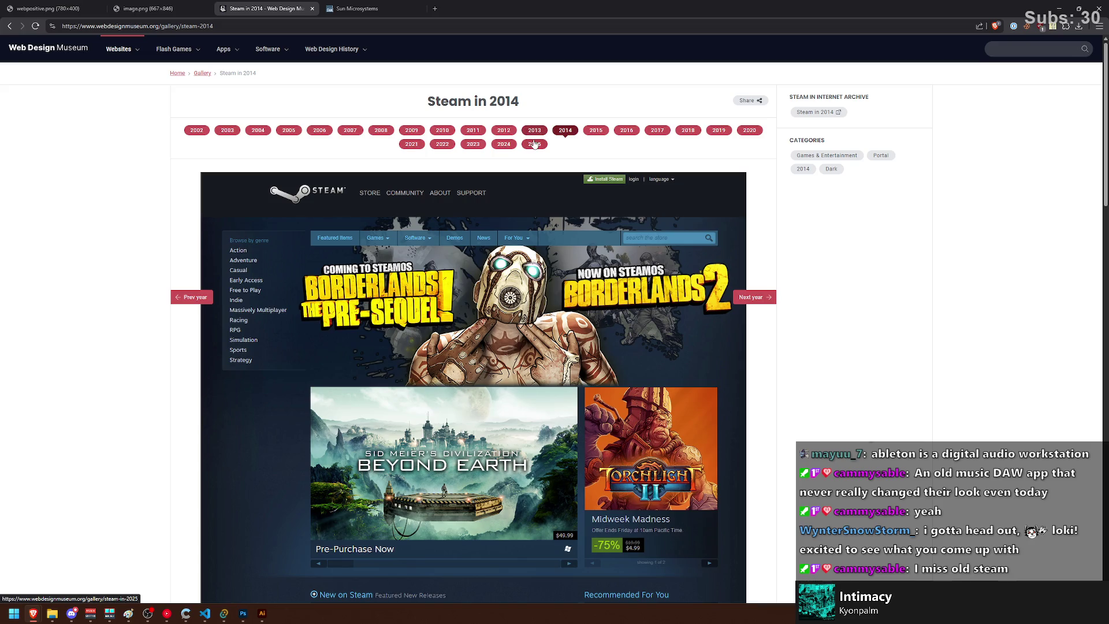
left_click(534, 144)
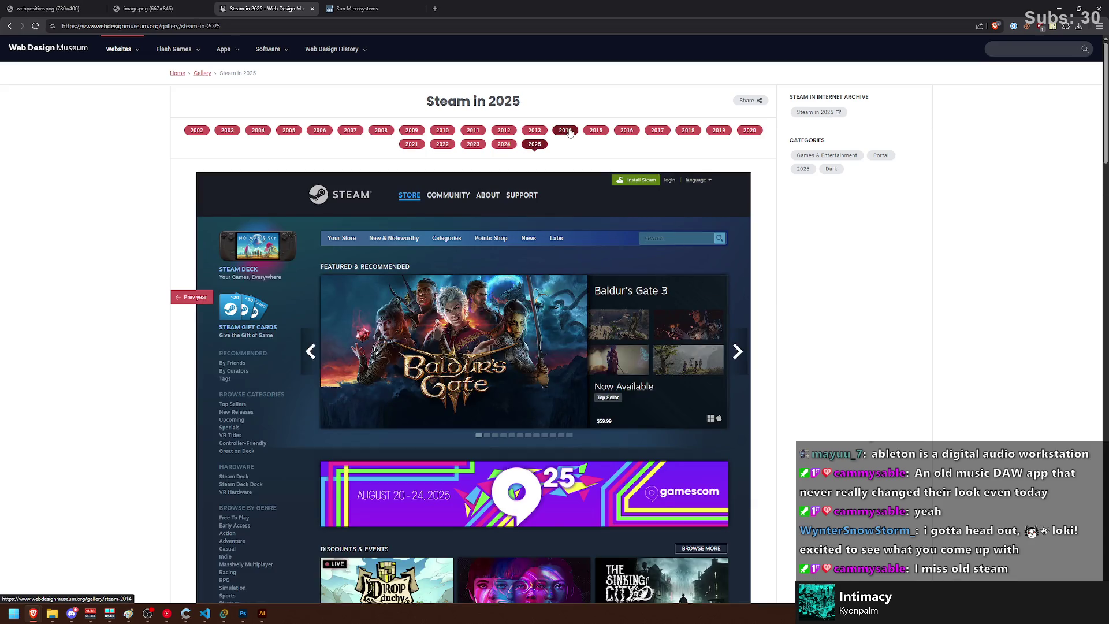
left_click(569, 132)
left_click(535, 145)
left_click(565, 133)
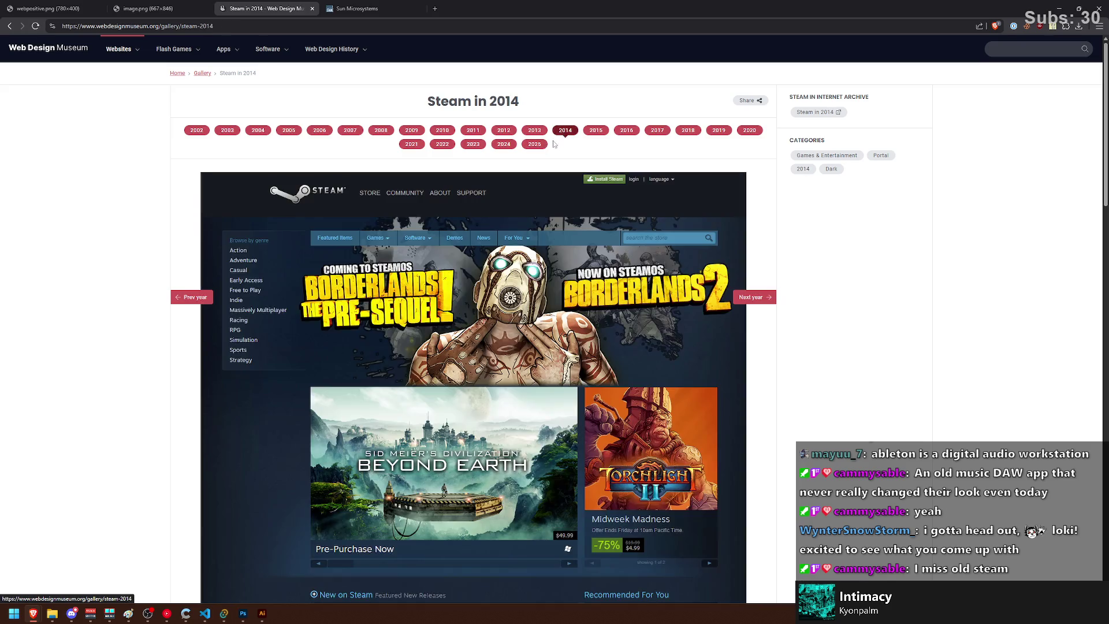
left_click(534, 144)
left_click(564, 131)
left_click(535, 144)
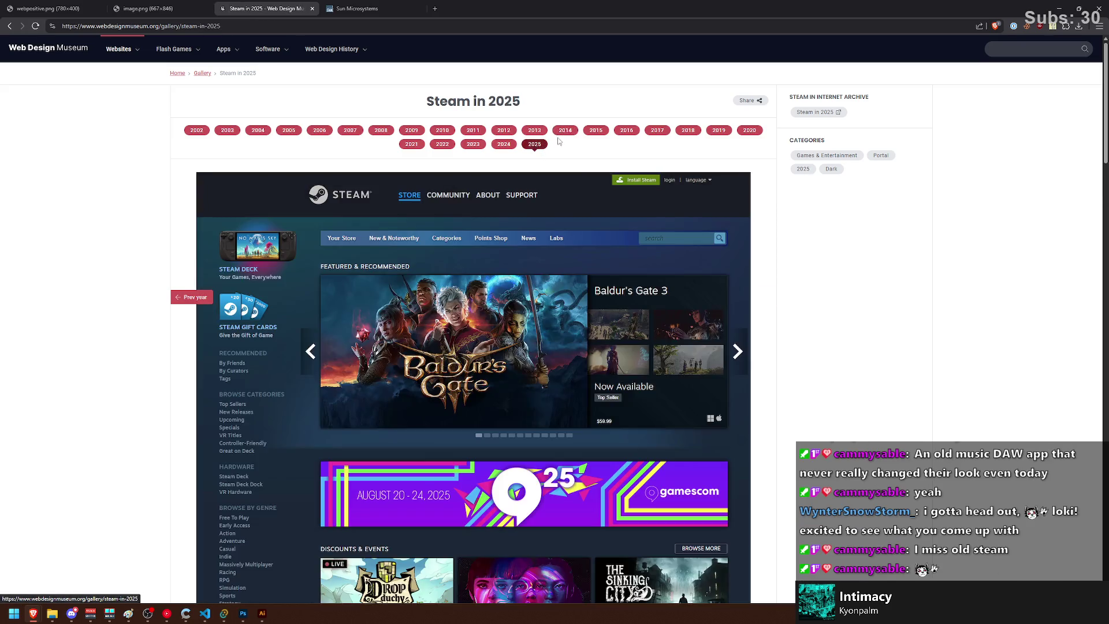
left_click(565, 131)
left_click(534, 145)
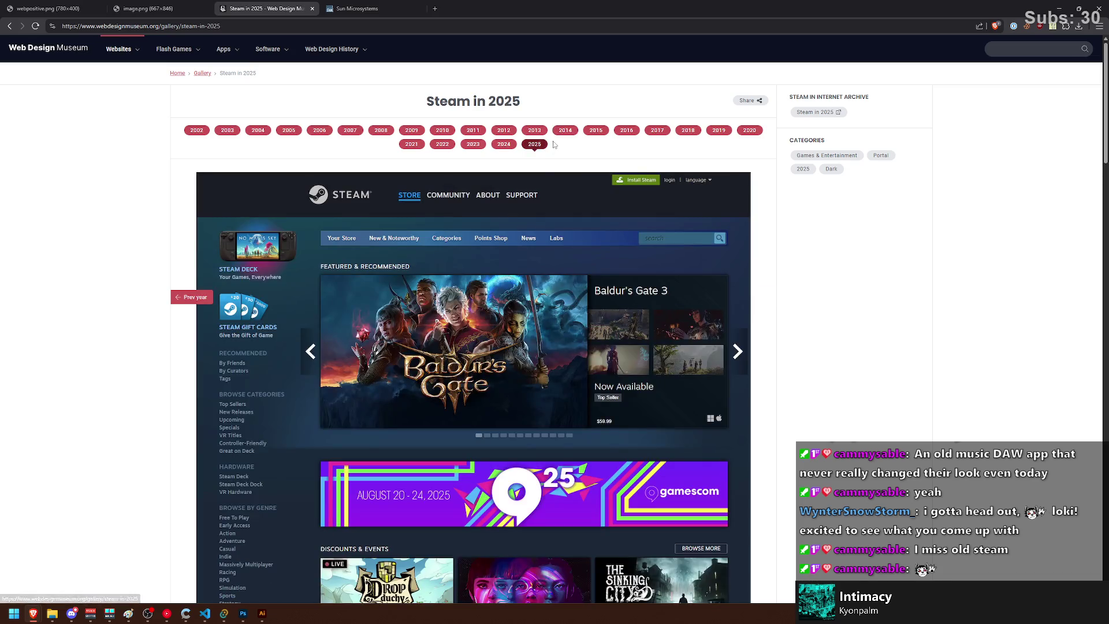
left_click(564, 133)
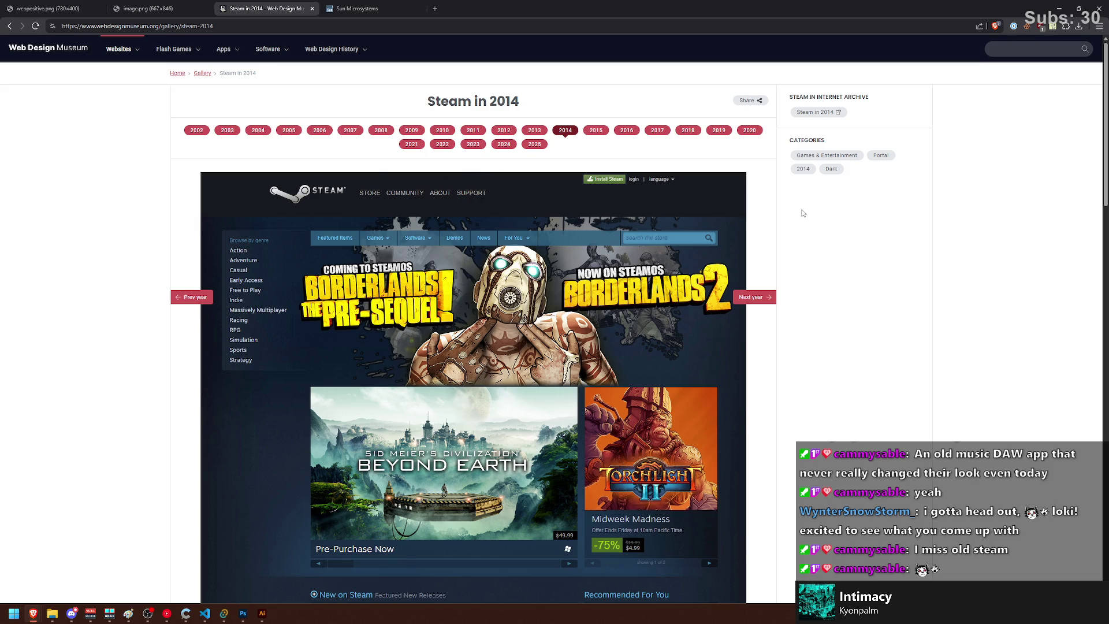
Step: Compare Steam's early 2005, 2006, 2007 and 2009 homepage designs
left_click(411, 130)
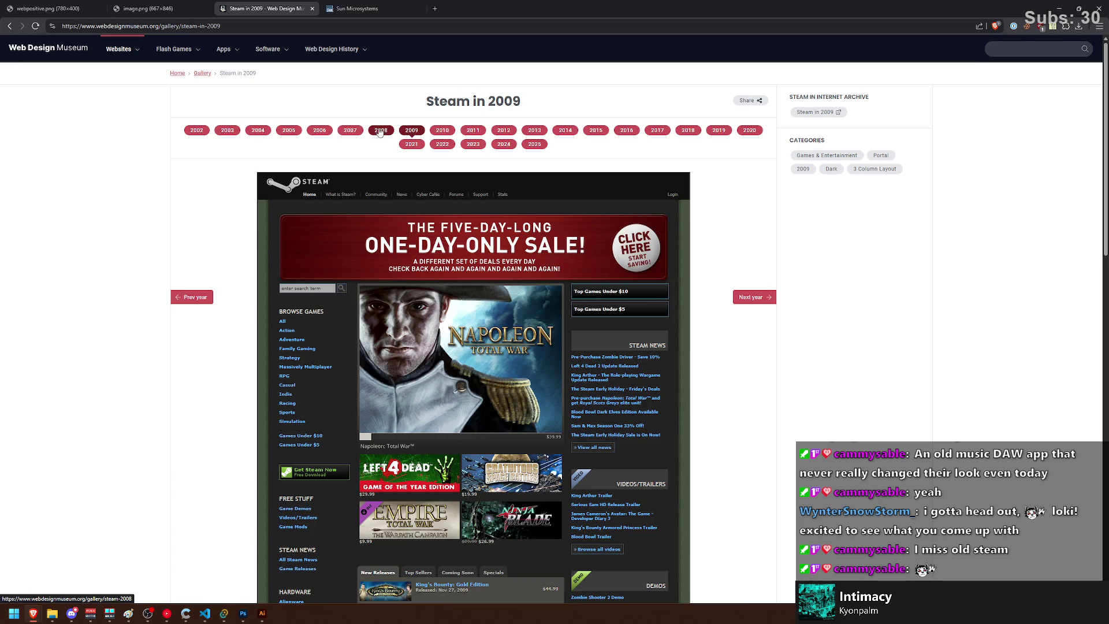
left_click(292, 131)
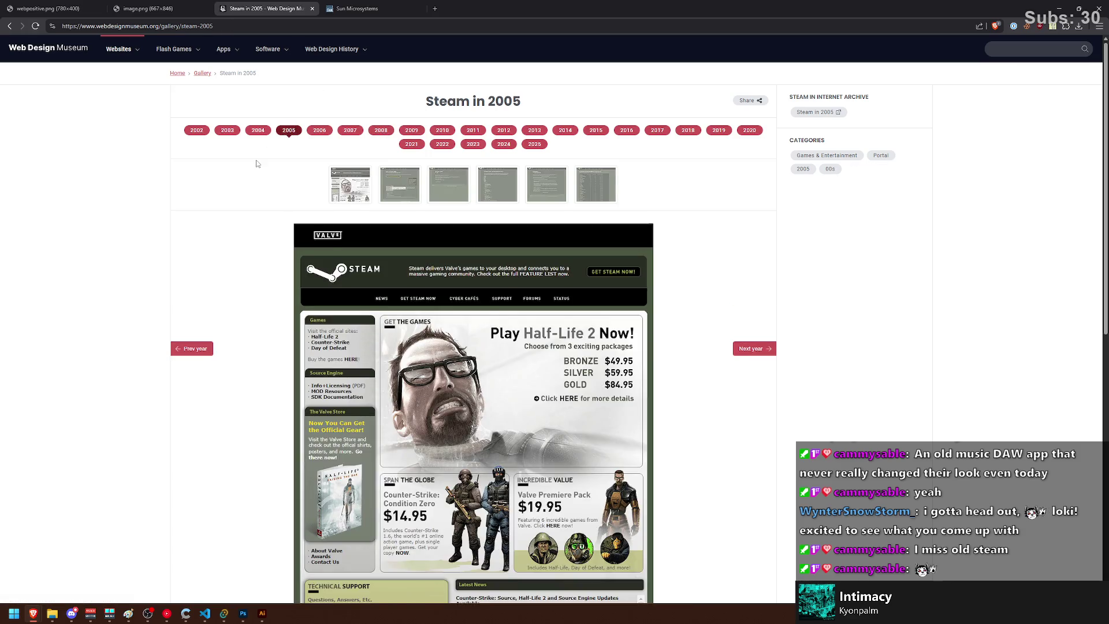
scroll(256, 164, "down", 1)
scroll(256, 166, "up", 1)
left_click(352, 88)
left_click(320, 131)
key("Left")
left_click(345, 132)
left_click(296, 131)
Step: Flip between Steam's 2007, 2008 and 2009 designs, then go back to the Websites gallery
left_click(408, 131)
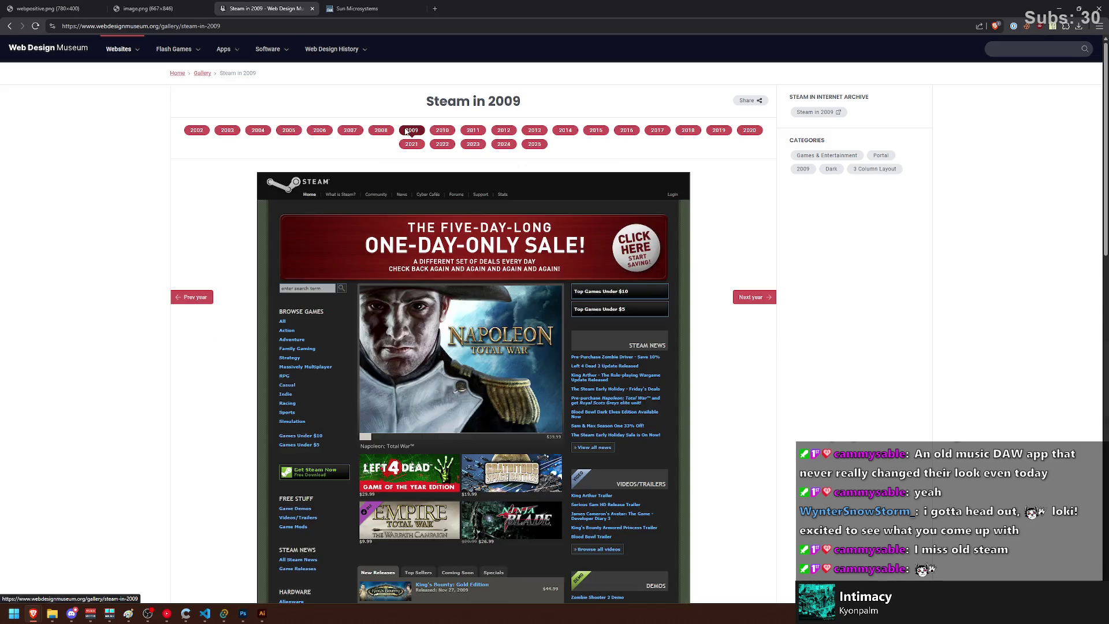
left_click(375, 130)
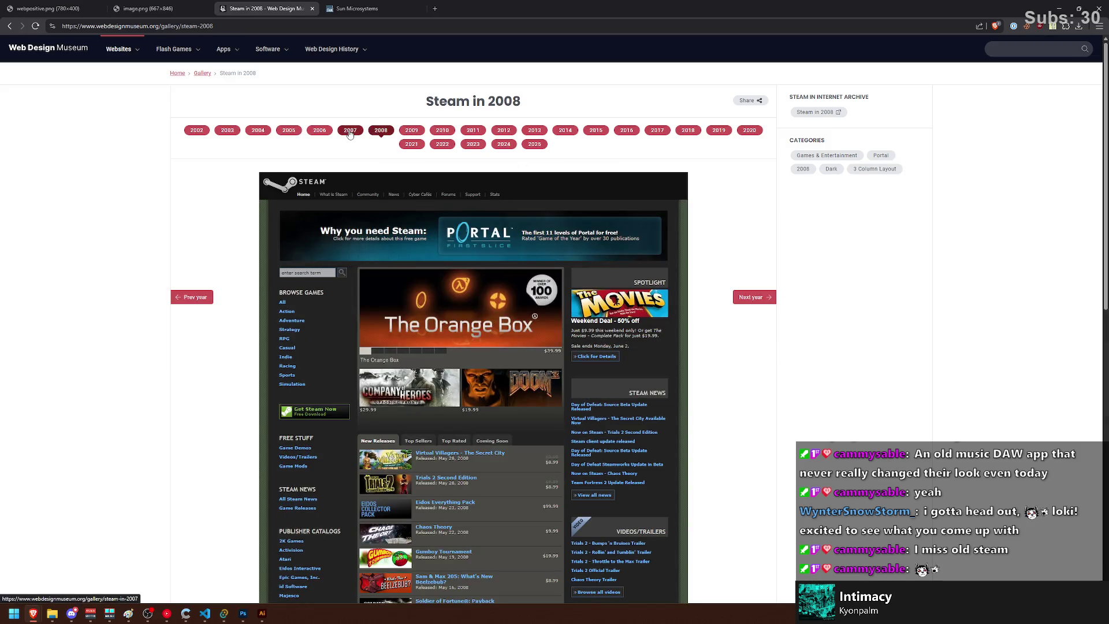
left_click(349, 133)
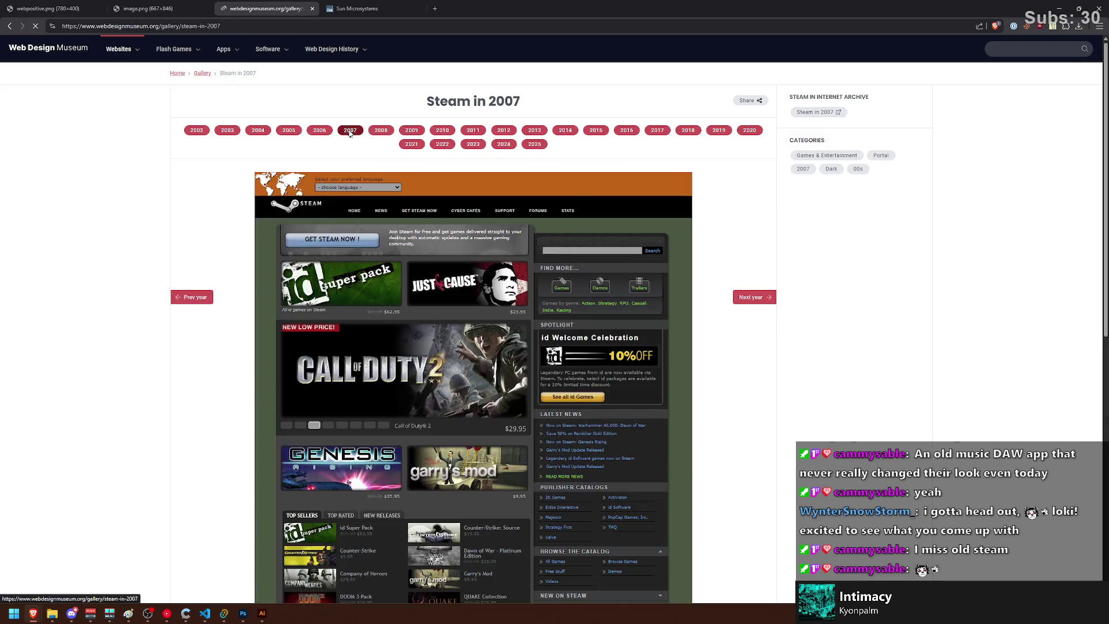
left_click(401, 131)
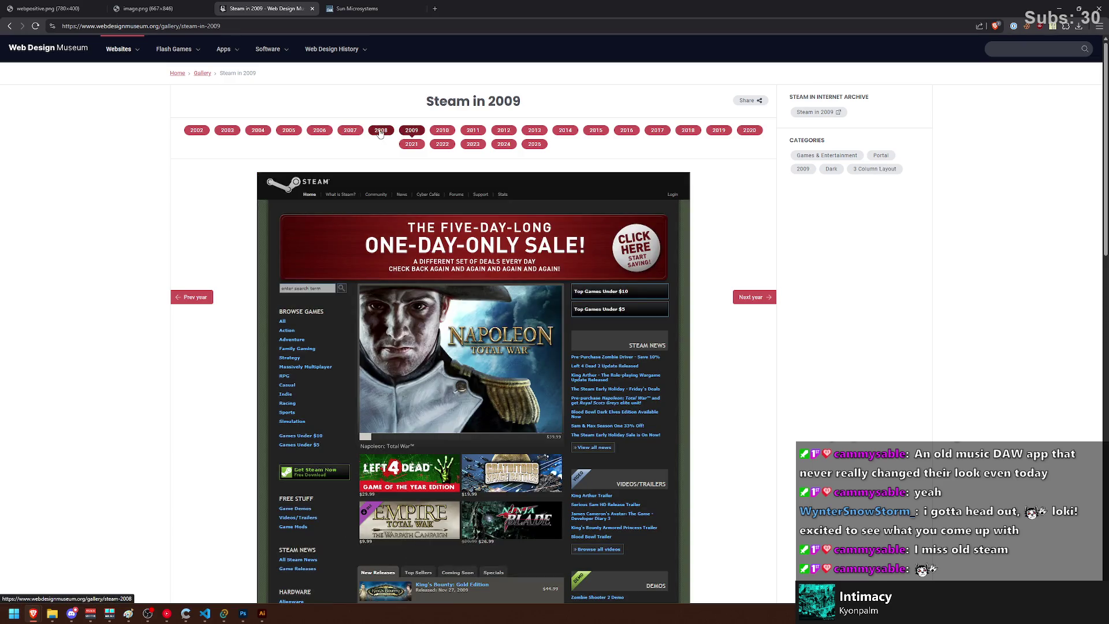
left_click(379, 133)
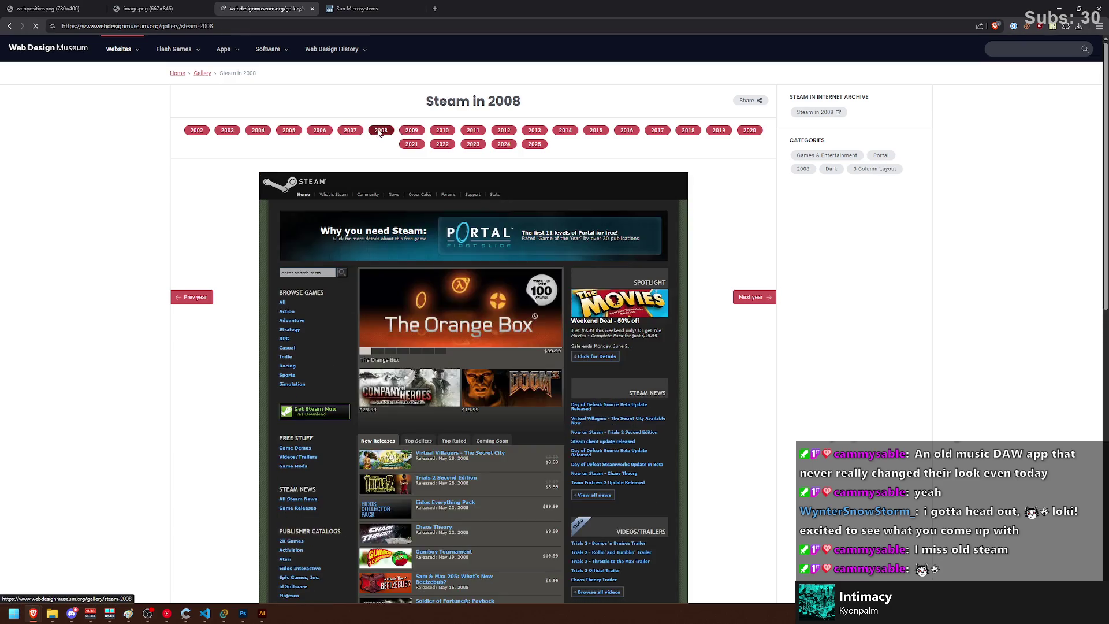
left_click(129, 51)
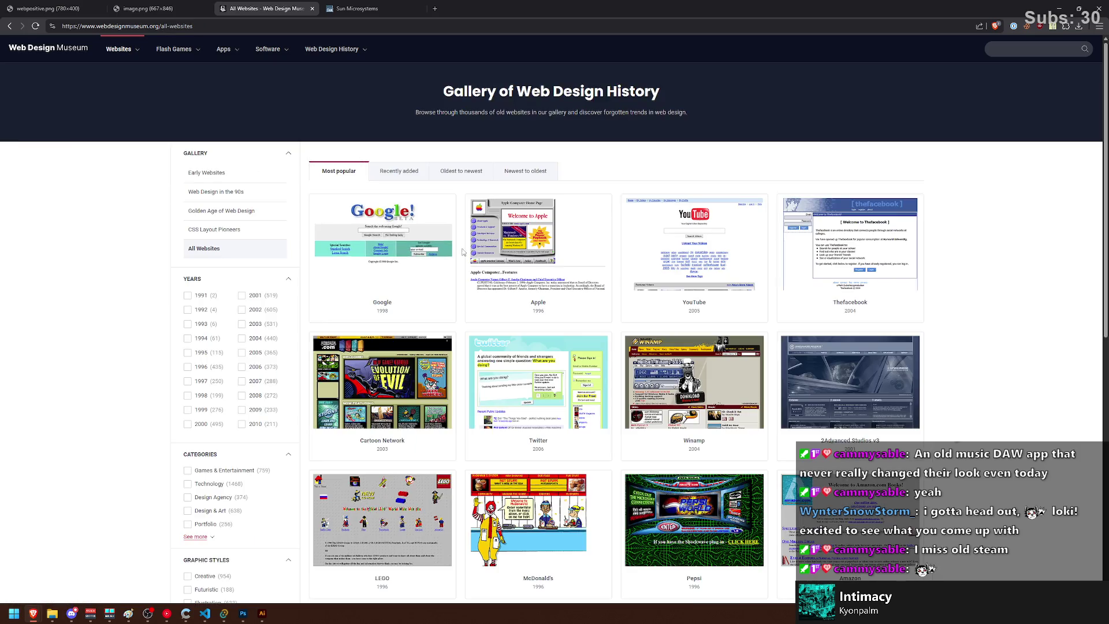
Step: Page to the gallery's third page, open Club Penguin and view its 2006 design
scroll(404, 222, "down", 4)
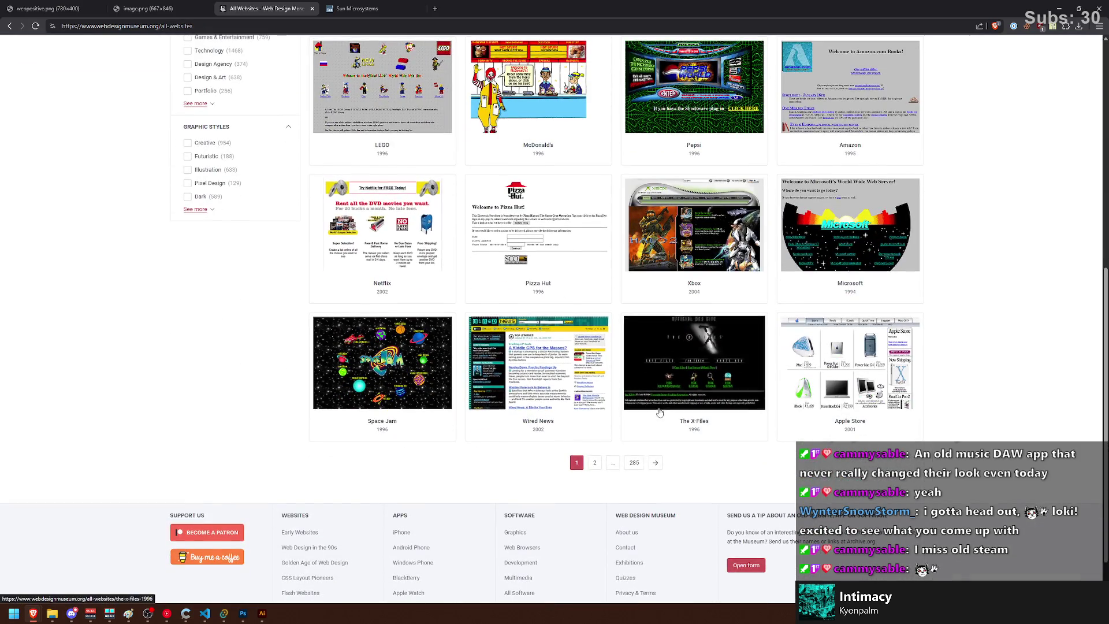
left_click(594, 462)
scroll(590, 453, "down", 5)
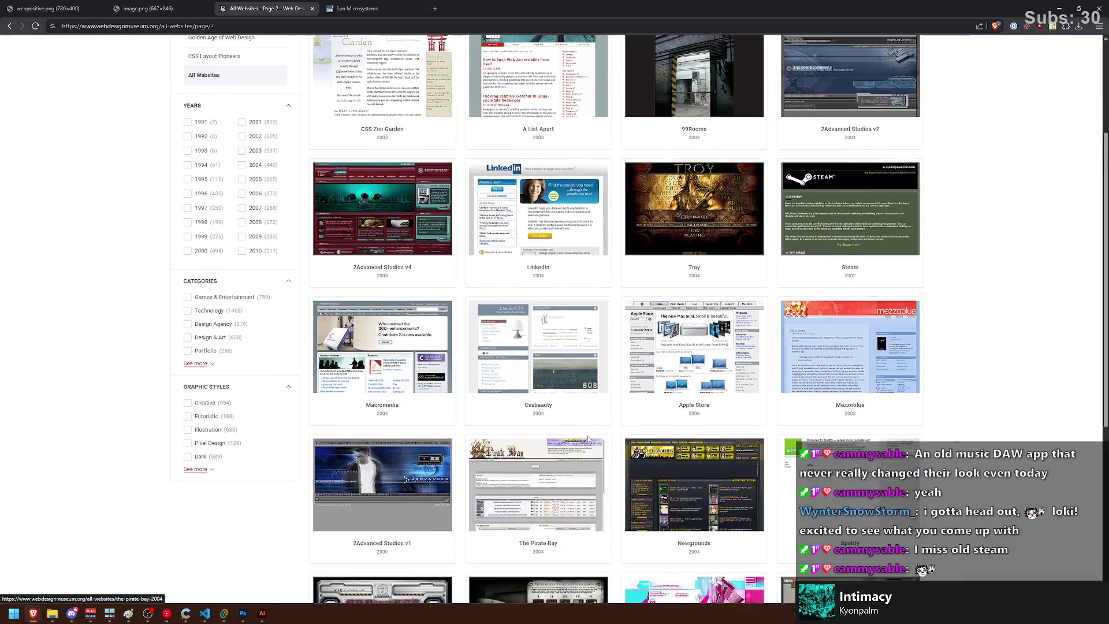
left_click(612, 505)
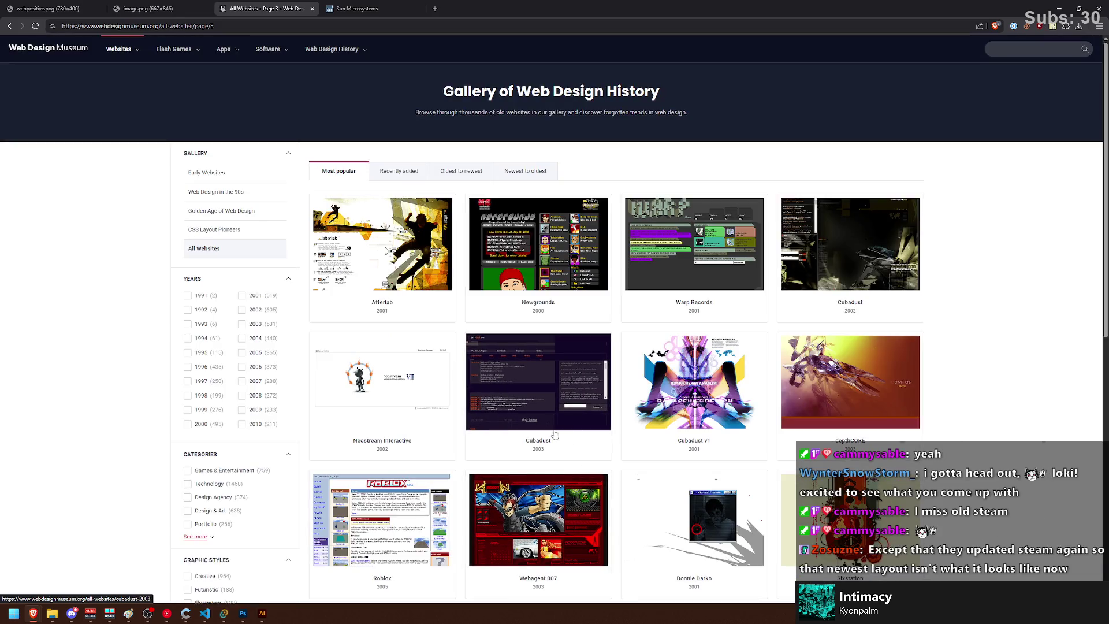
scroll(537, 418, "down", 2)
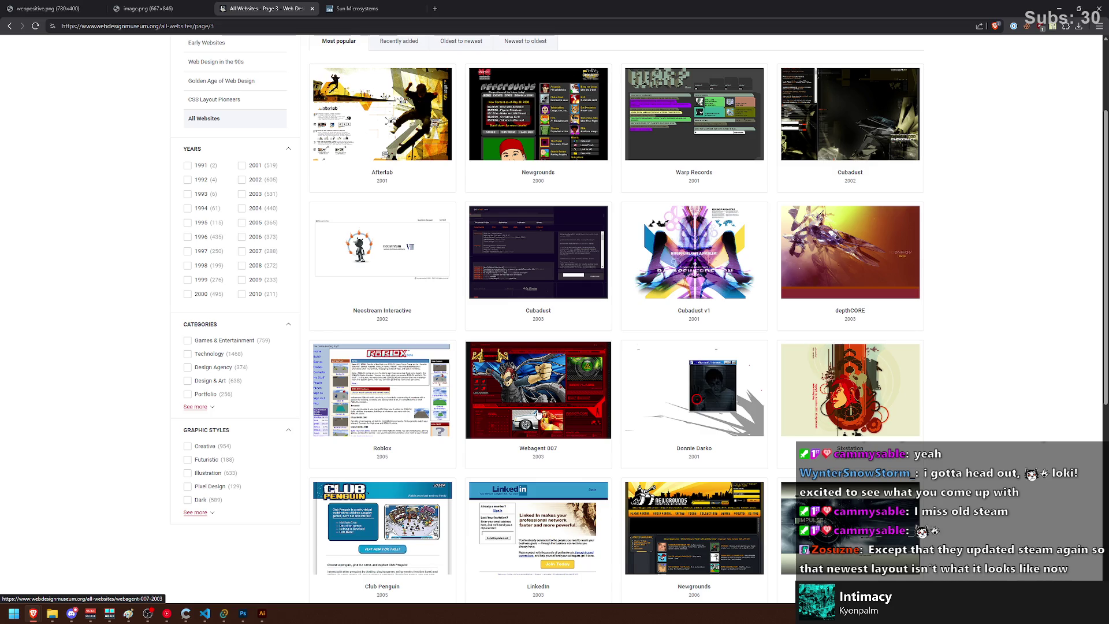
scroll(537, 414, "down", 1)
scroll(537, 414, "down", 3)
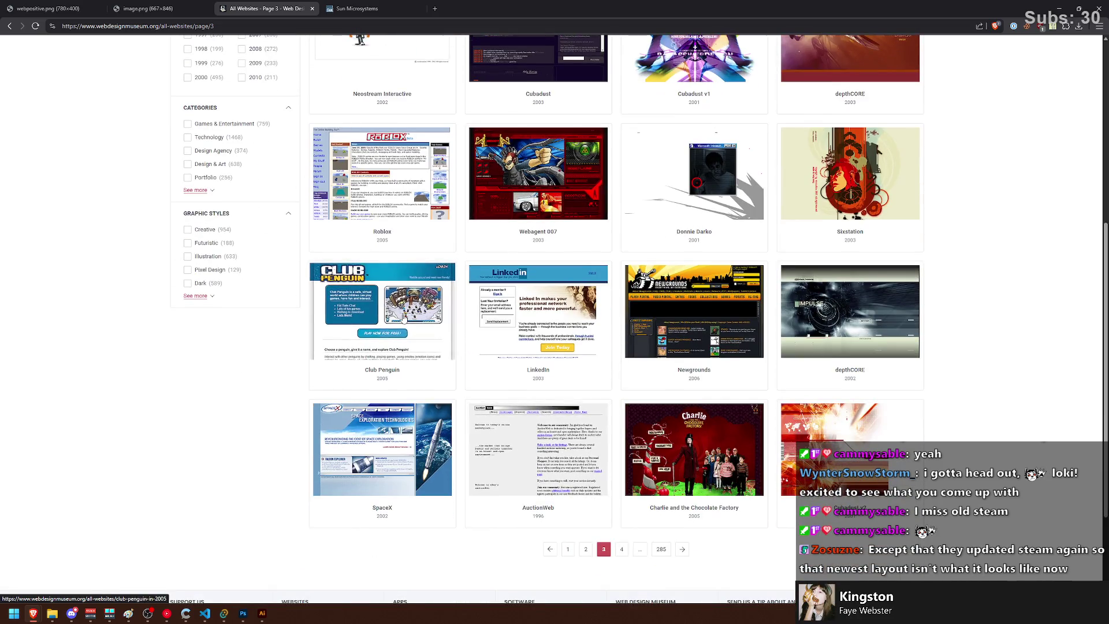
left_click(382, 323)
left_click(335, 130)
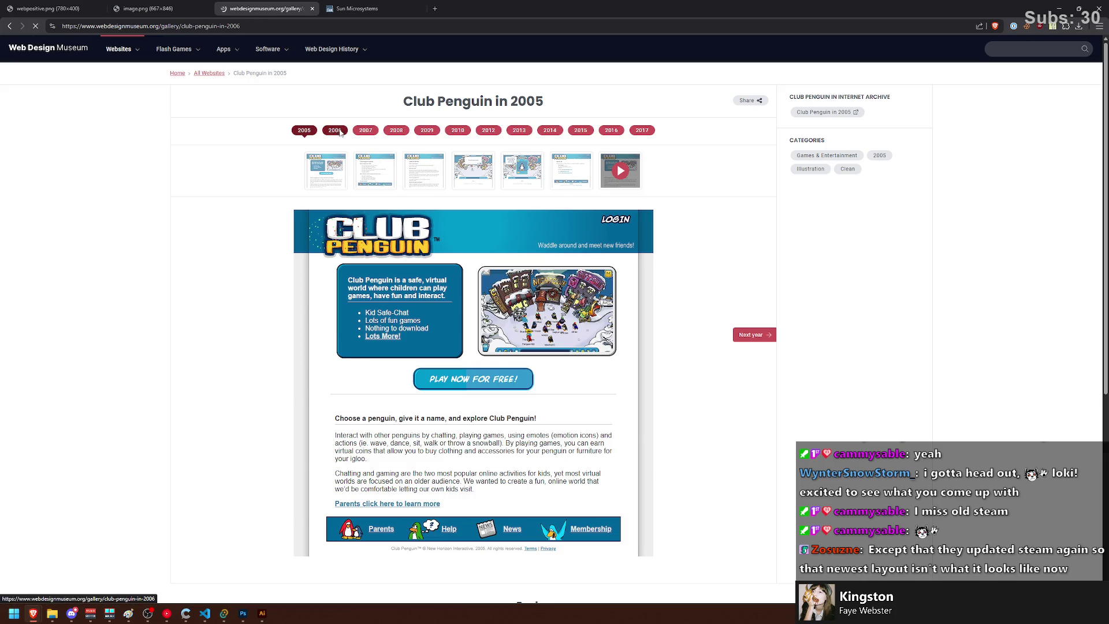
Step: Compare Club Penguin's 2005–2009 homepage designs, ending on the 2007 version
left_click(396, 130)
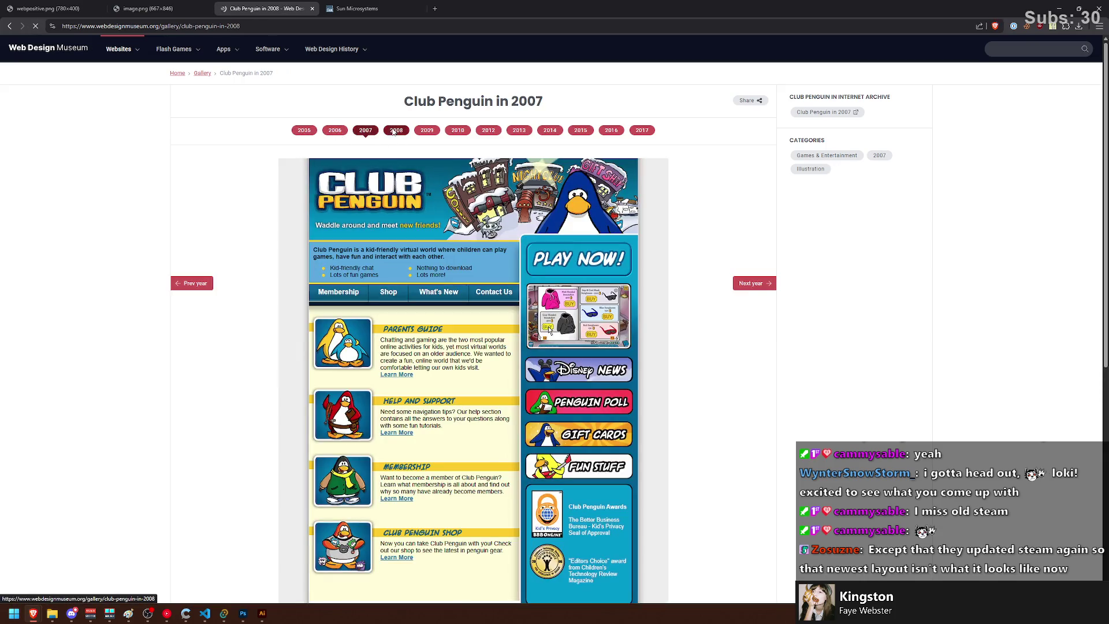
left_click(428, 131)
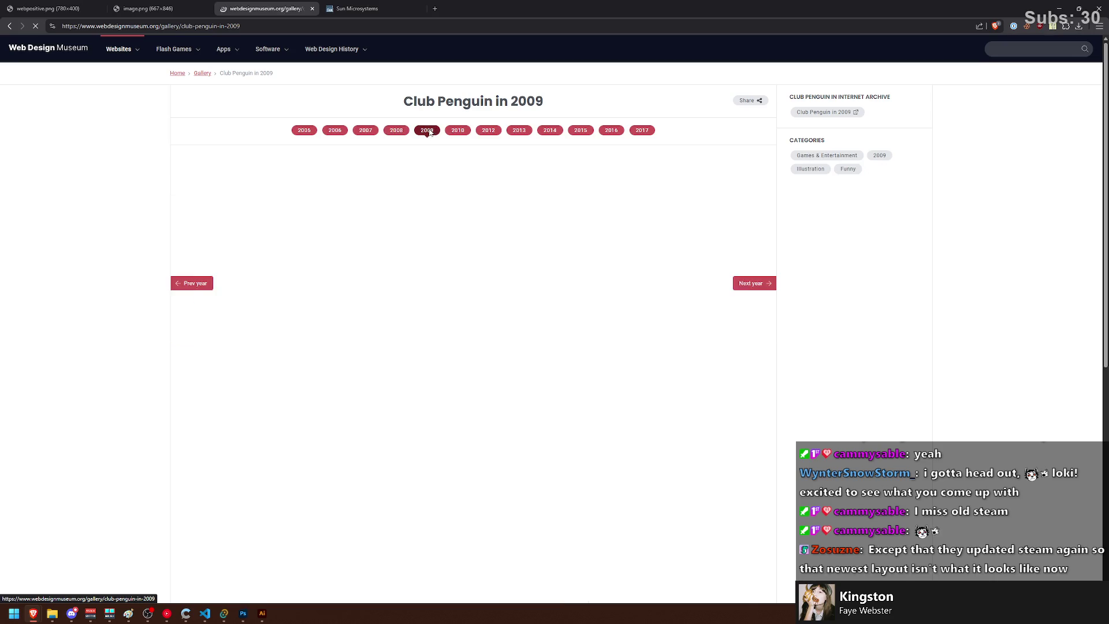
left_click(397, 131)
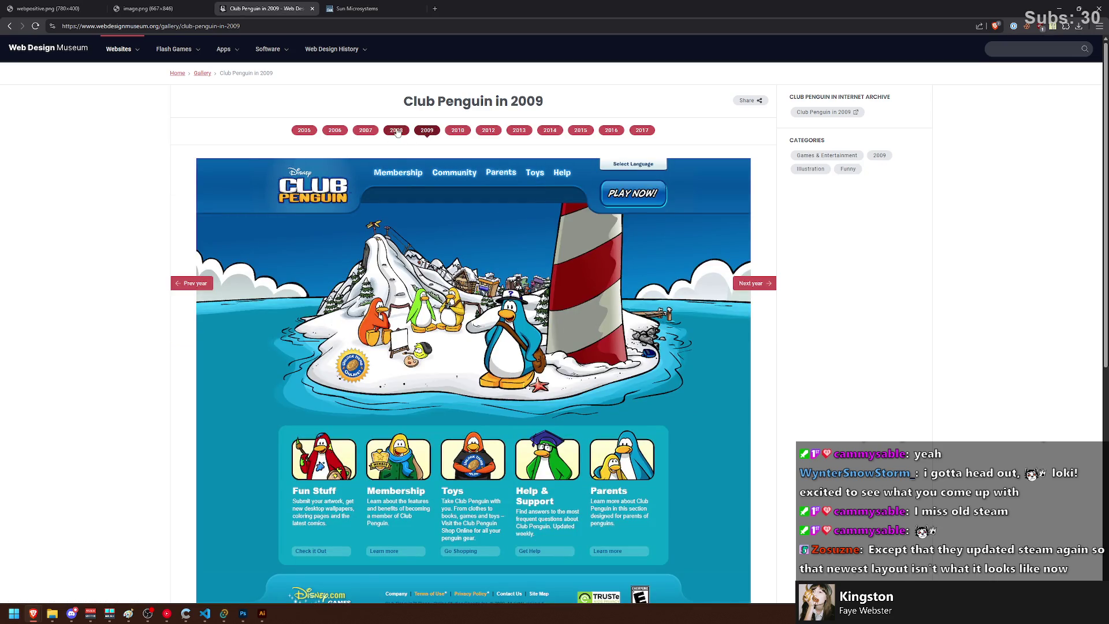
left_click(427, 131)
left_click(396, 131)
left_click(426, 131)
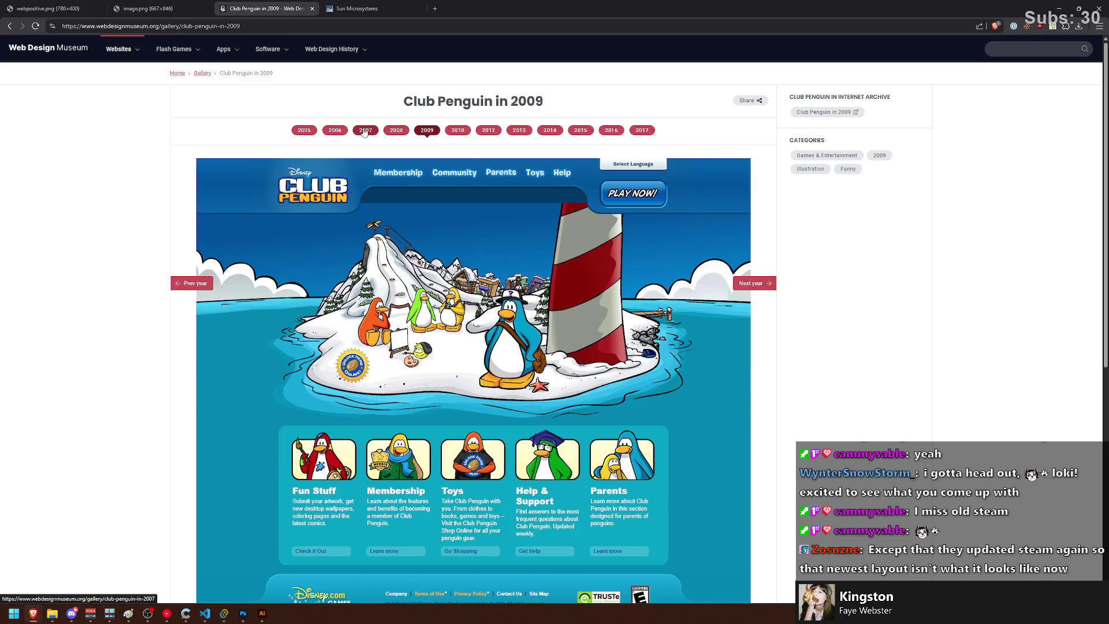
left_click(366, 131)
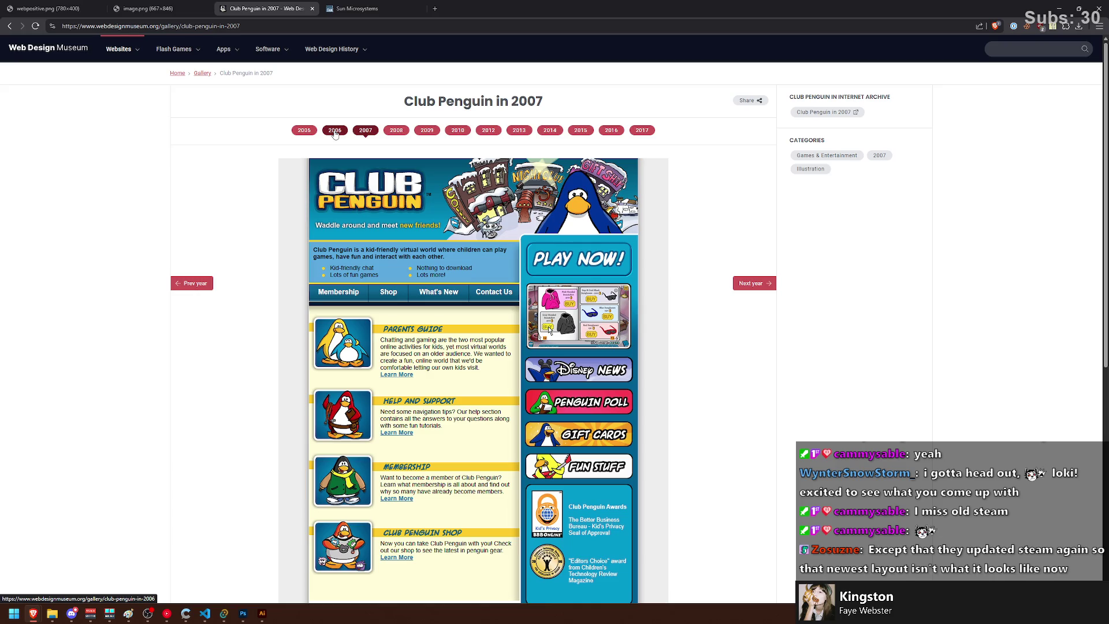
left_click(335, 130)
left_click(366, 131)
left_click(305, 130)
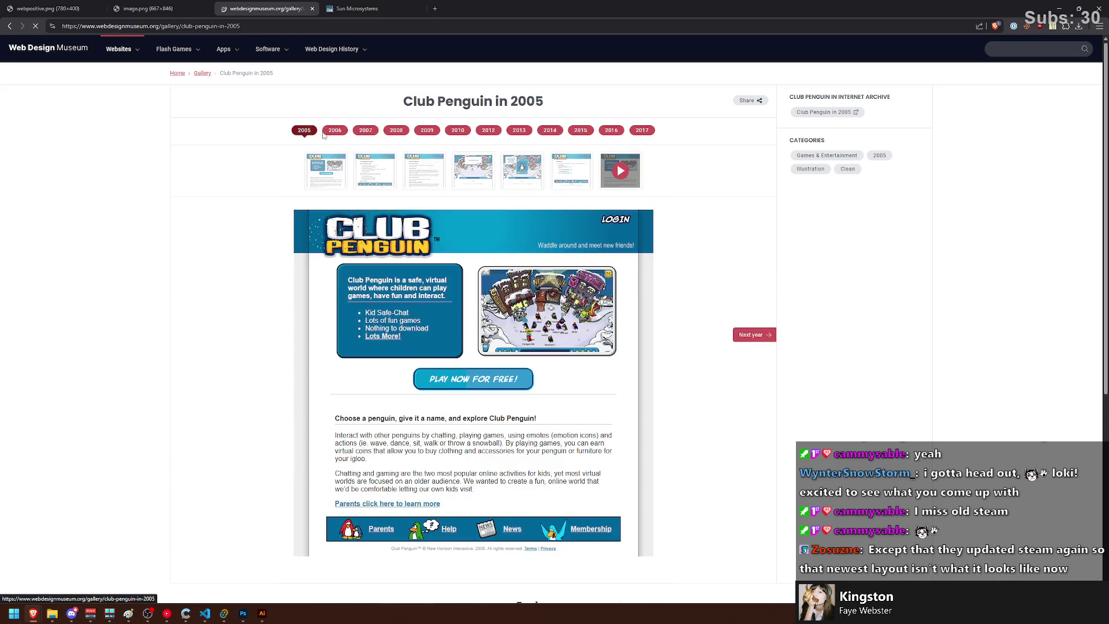
left_click(365, 130)
key("alt+Left")
key("alt+Left")
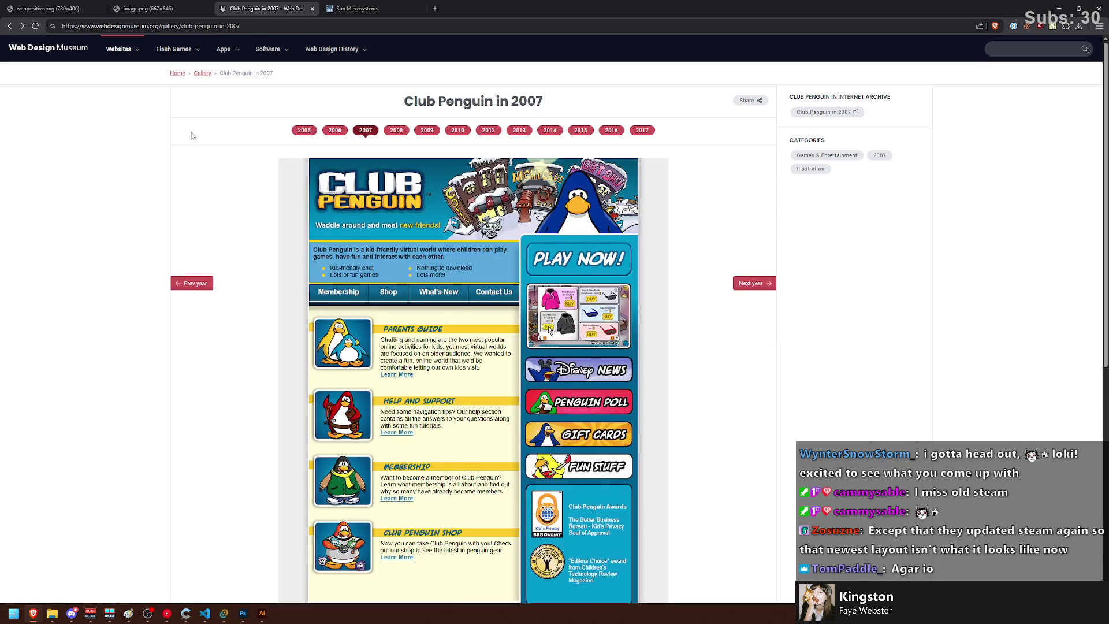
key("alt+Left")
Step: Go back to the gallery and open the Thefacebook in 2004 page
left_click(202, 73)
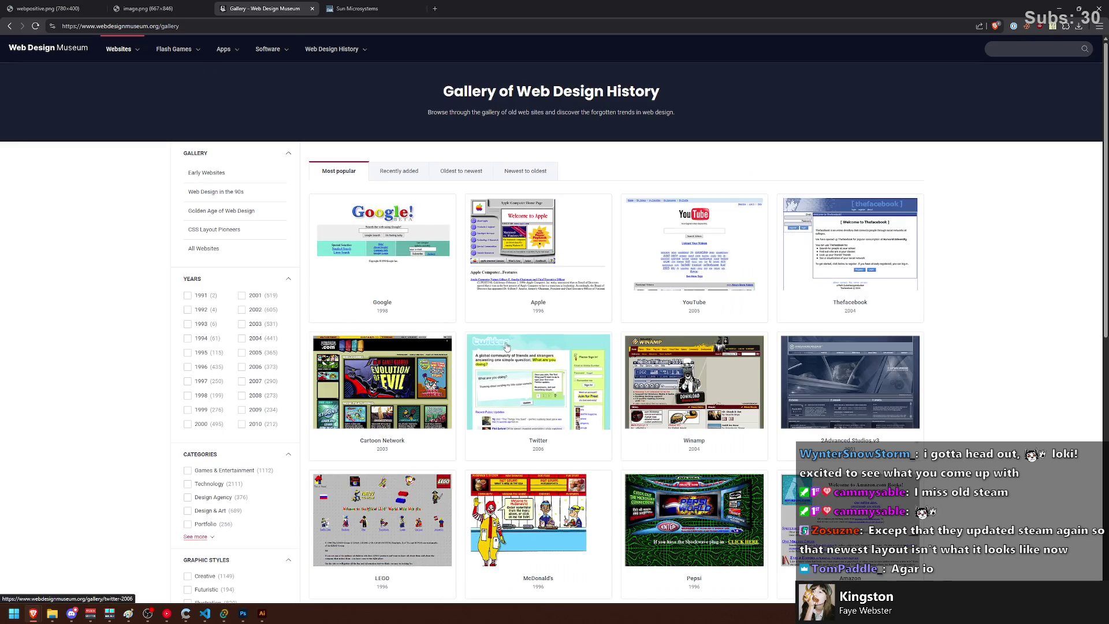
scroll(554, 305, "down", 6)
scroll(553, 304, "up", 7)
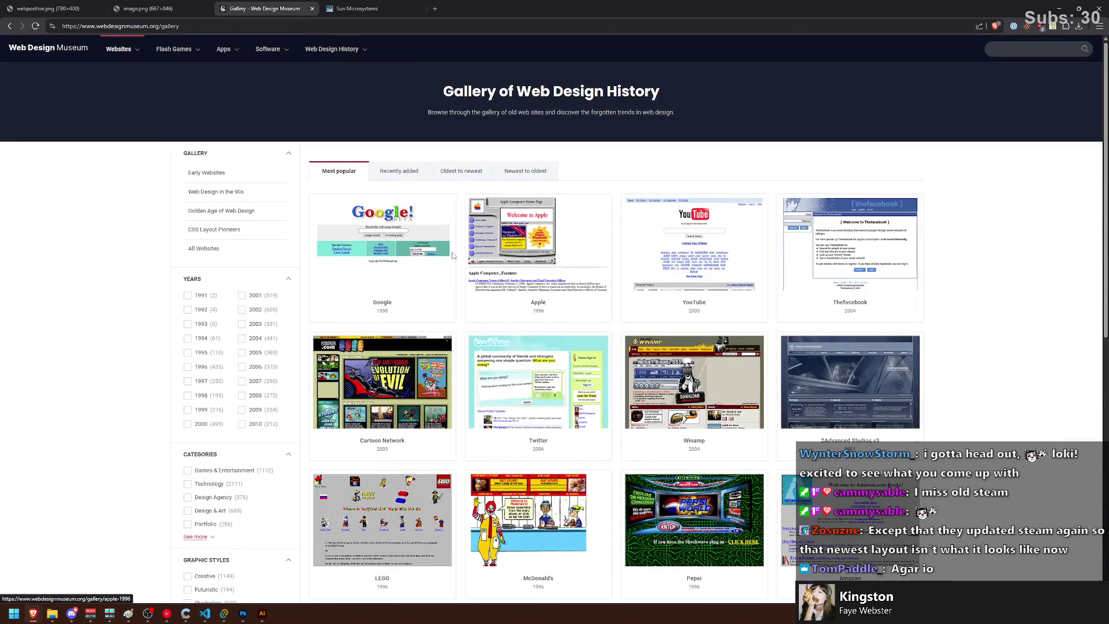
scroll(789, 216, "down", 4)
scroll(789, 216, "up", 2)
left_click(789, 216)
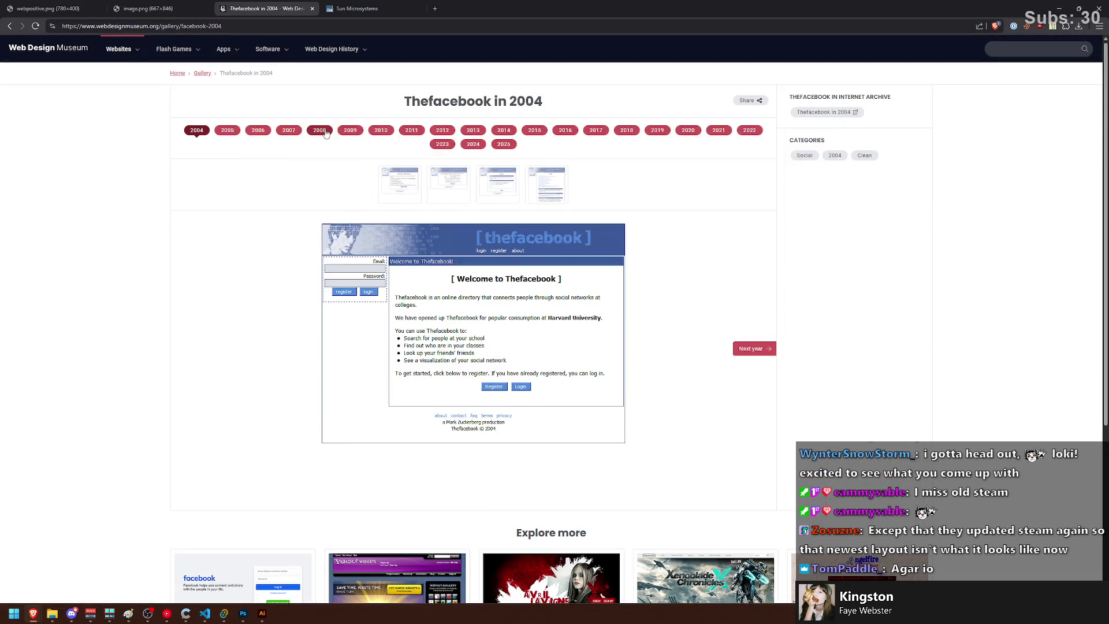
Step: Step back through Facebook's designs from 2008 to 2004, then forward to 2008
left_click(321, 132)
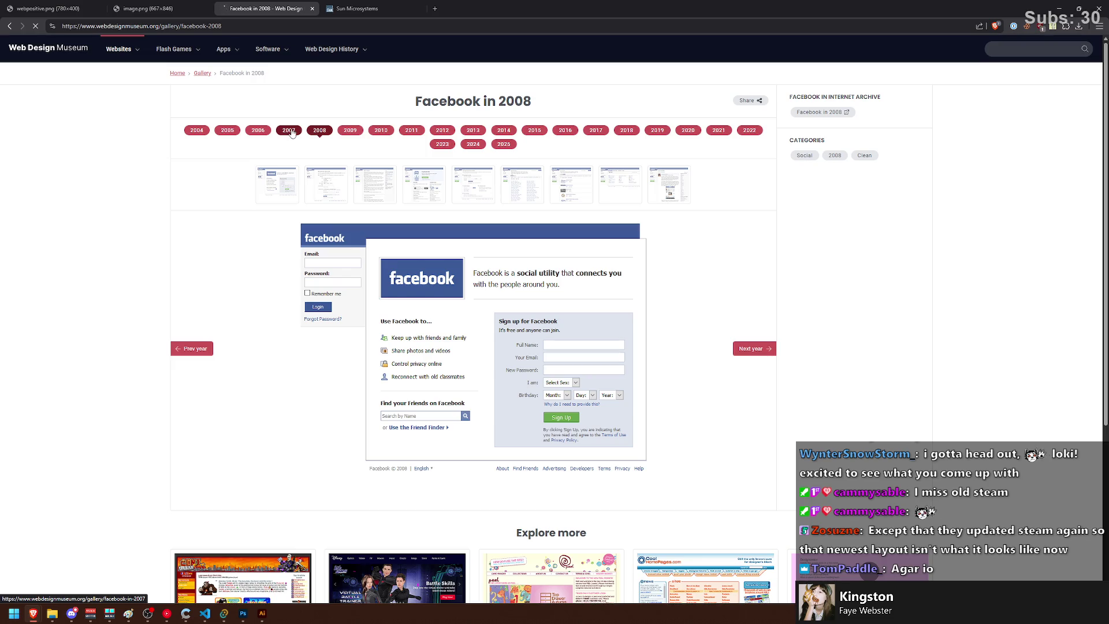
left_click(293, 130)
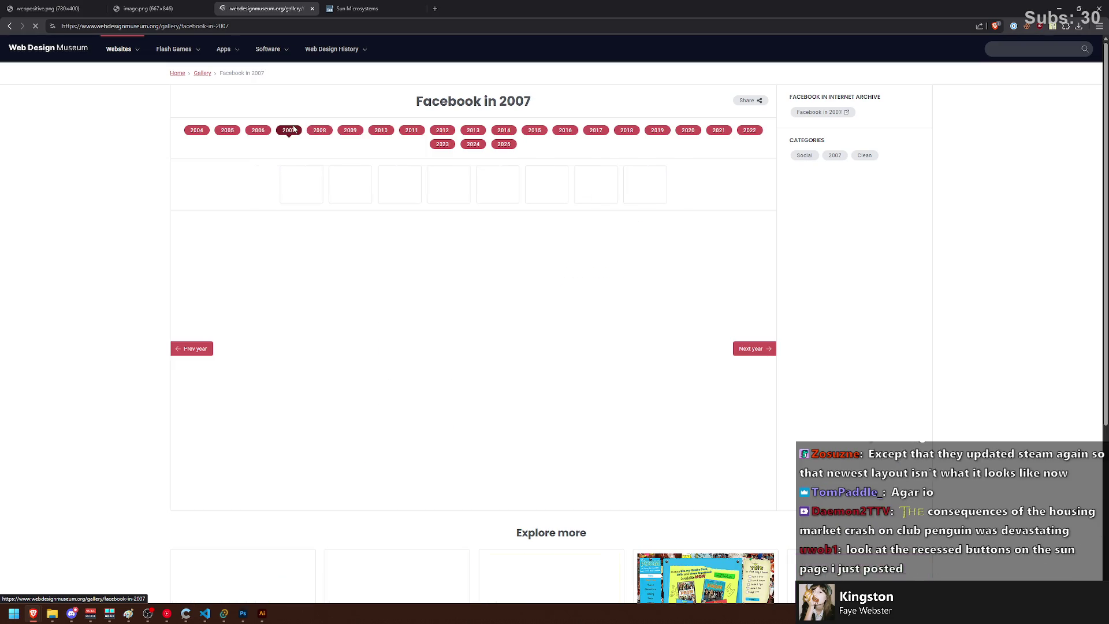
left_click(250, 131)
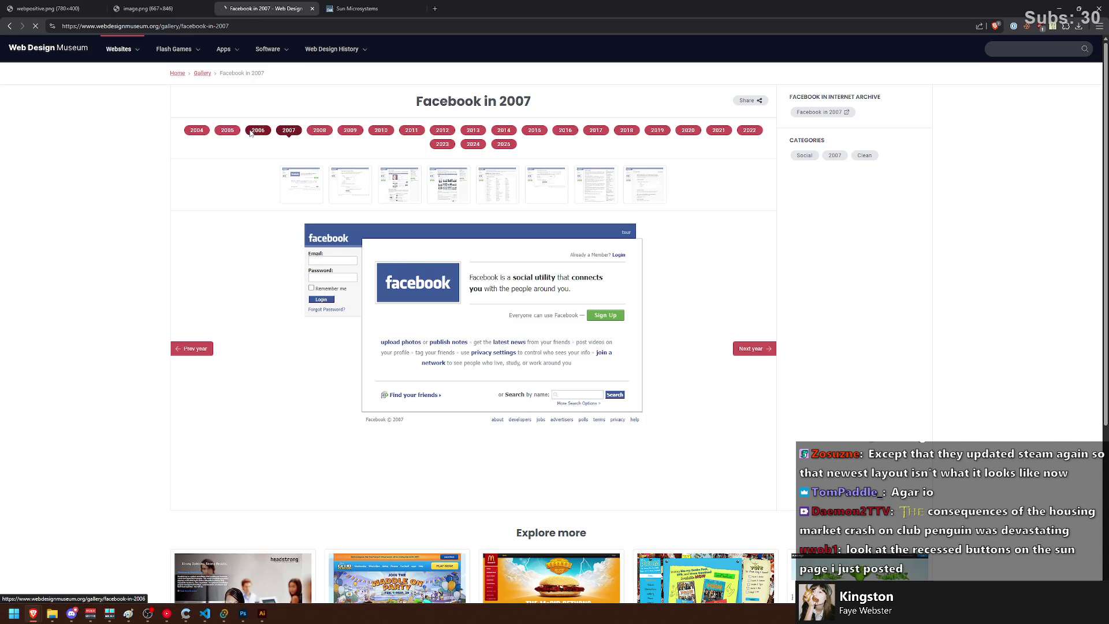
left_click(229, 134)
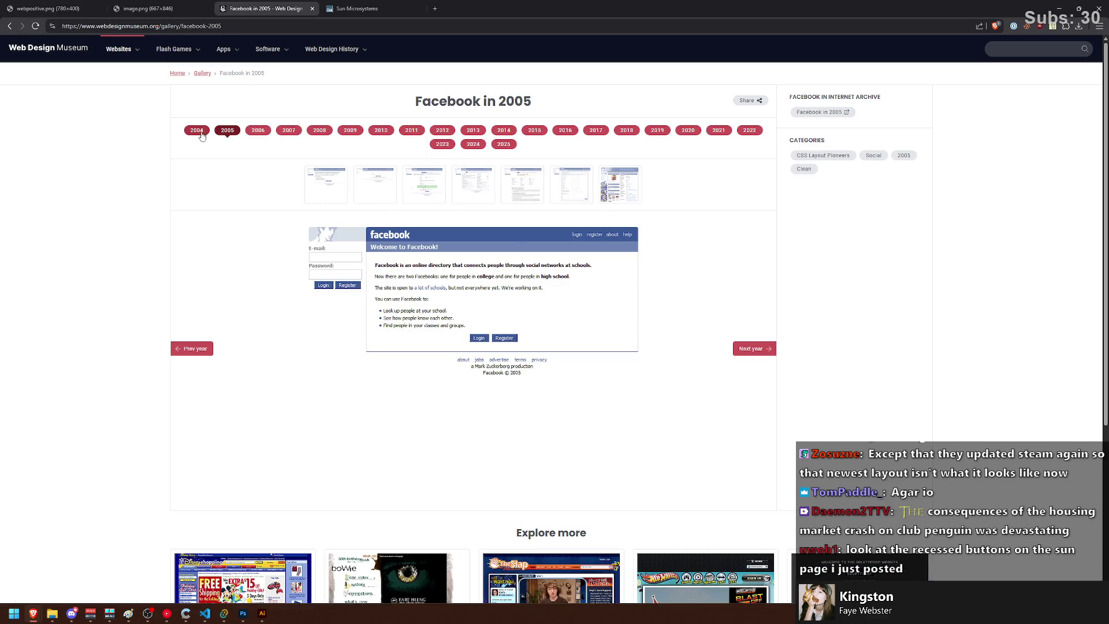
left_click(196, 131)
left_click(286, 132)
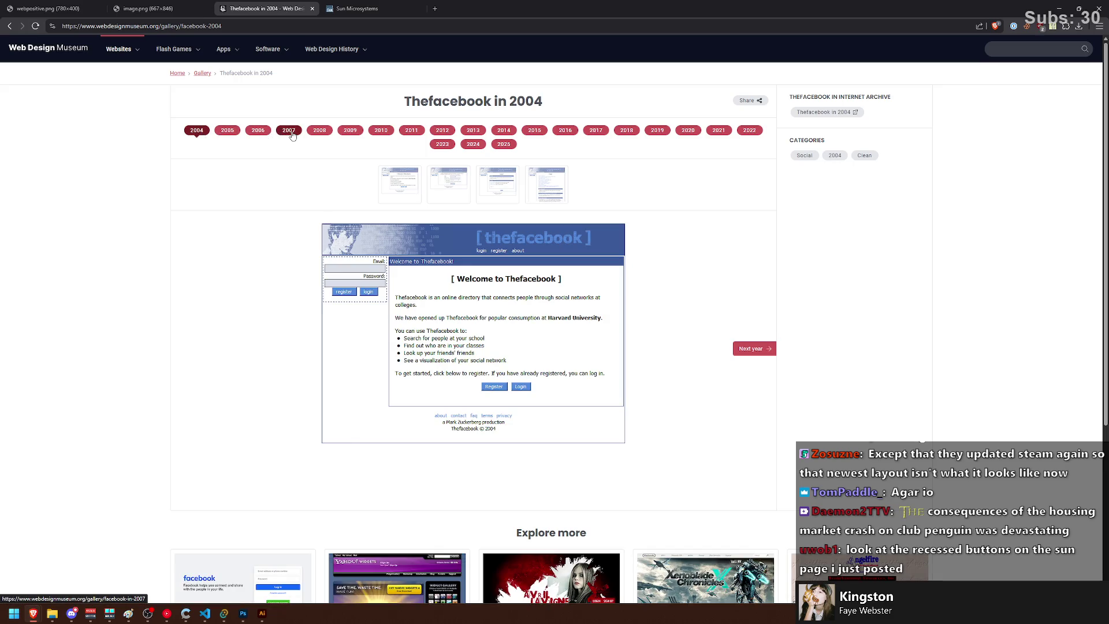
left_click(319, 131)
Step: View Facebook's 2009–2013 designs, then return to the 2010 version
left_click(347, 130)
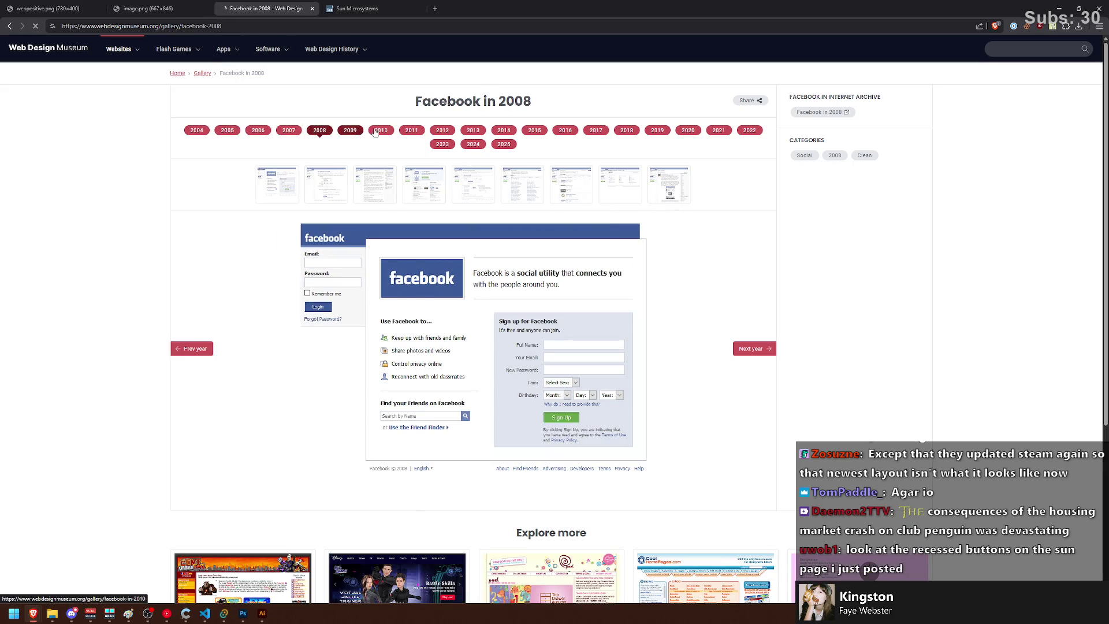
left_click(383, 130)
left_click(410, 130)
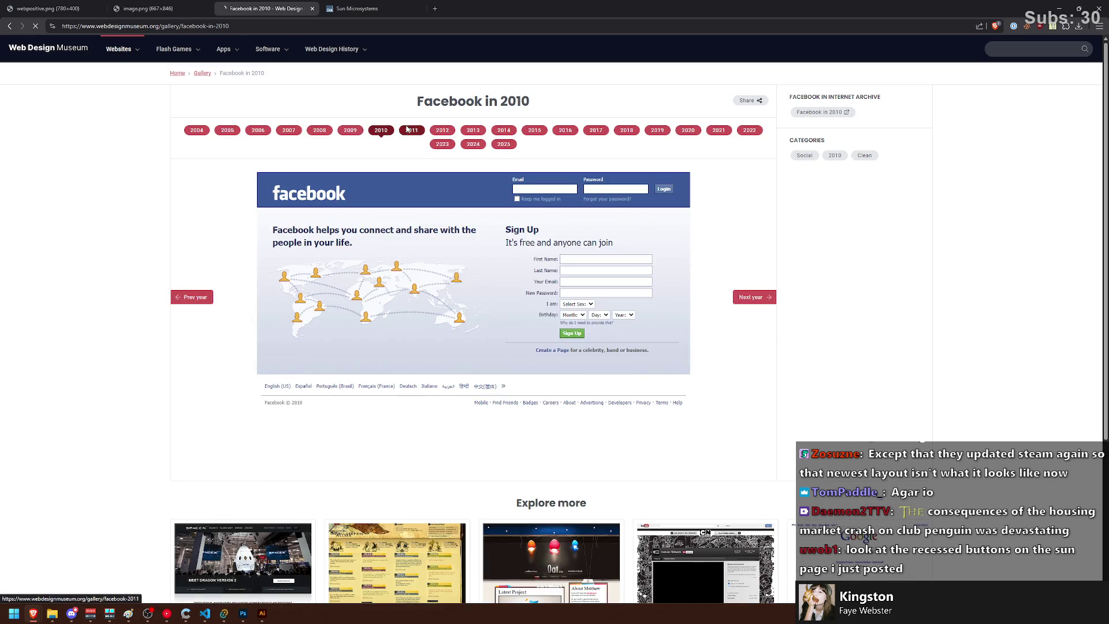
left_click(446, 130)
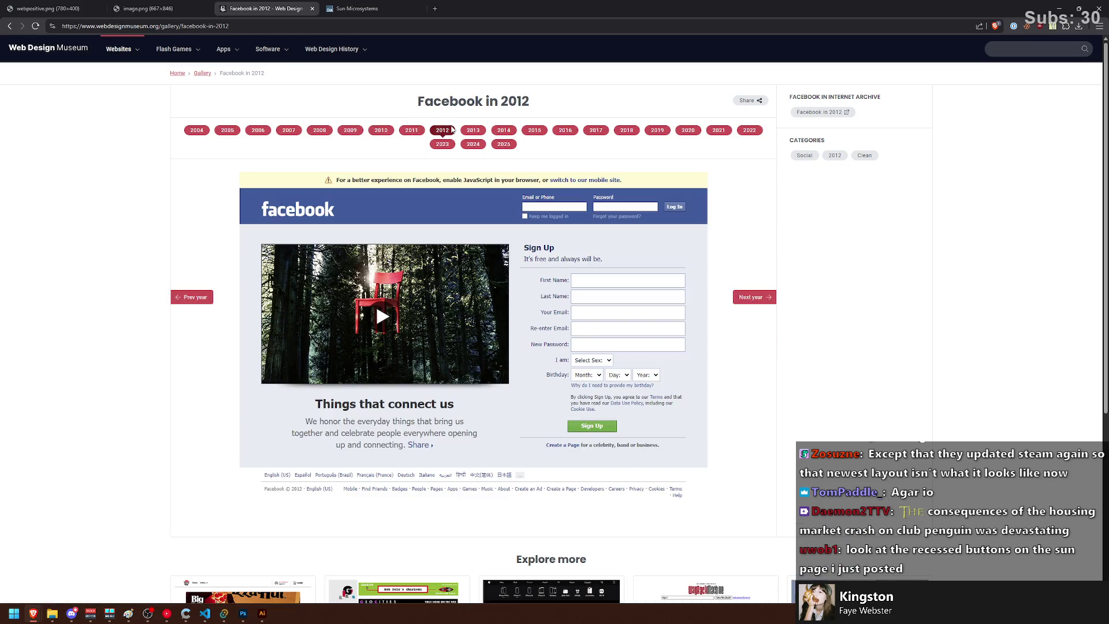
left_click(475, 131)
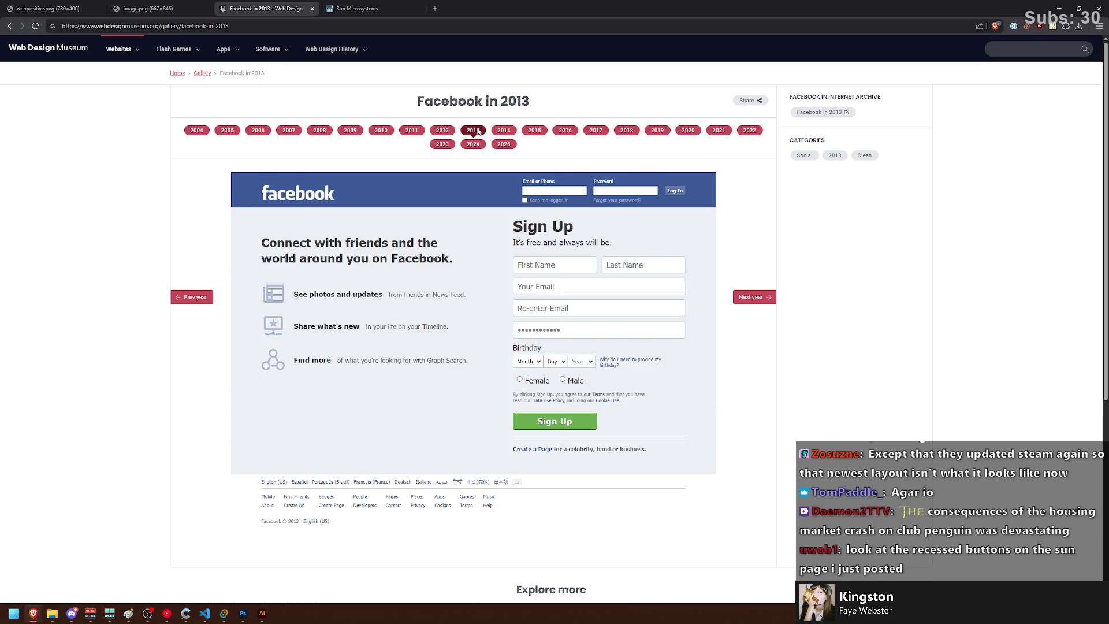
left_click(411, 131)
left_click(381, 131)
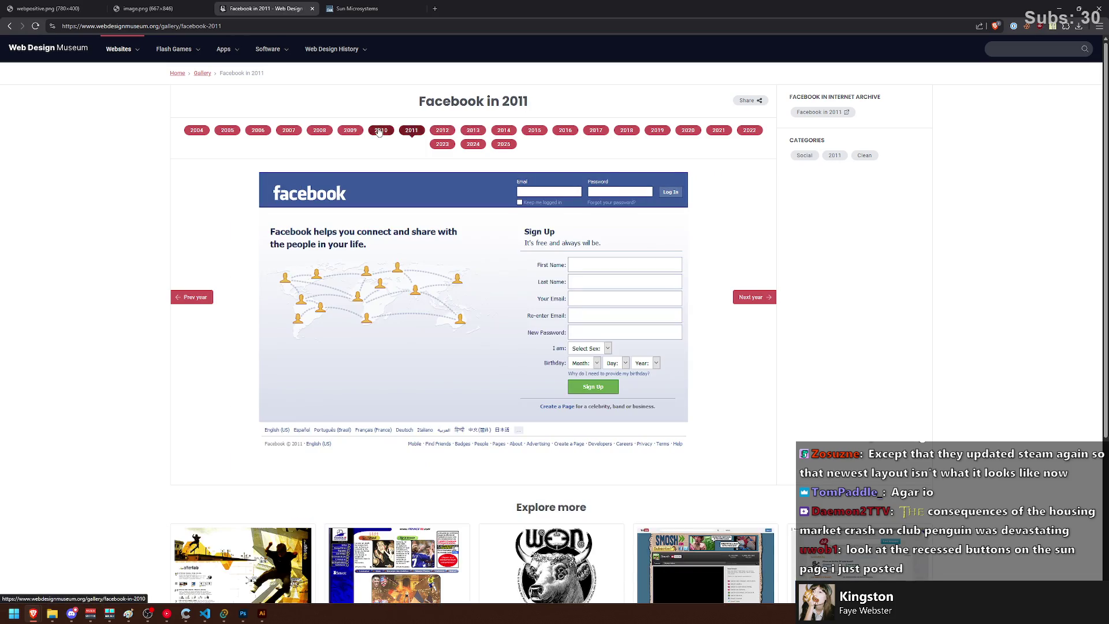
Step: Go back to the Facebook in 2010 page and choose All Websites from the Websites menu
left_click(10, 26)
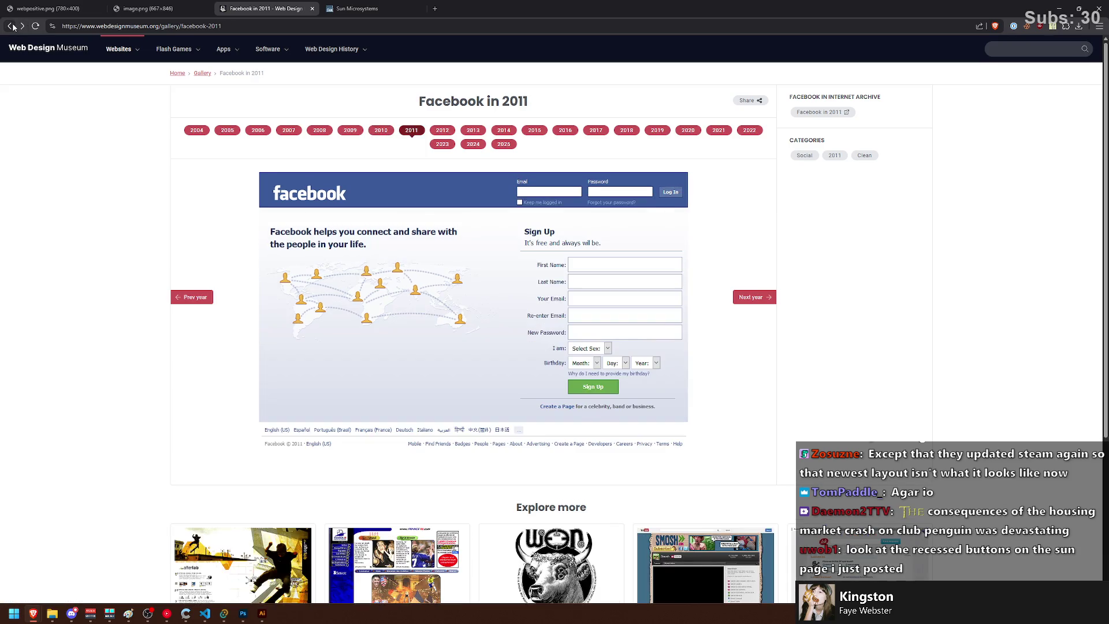
left_click(12, 26)
left_click(12, 26)
mouse_move(119, 49)
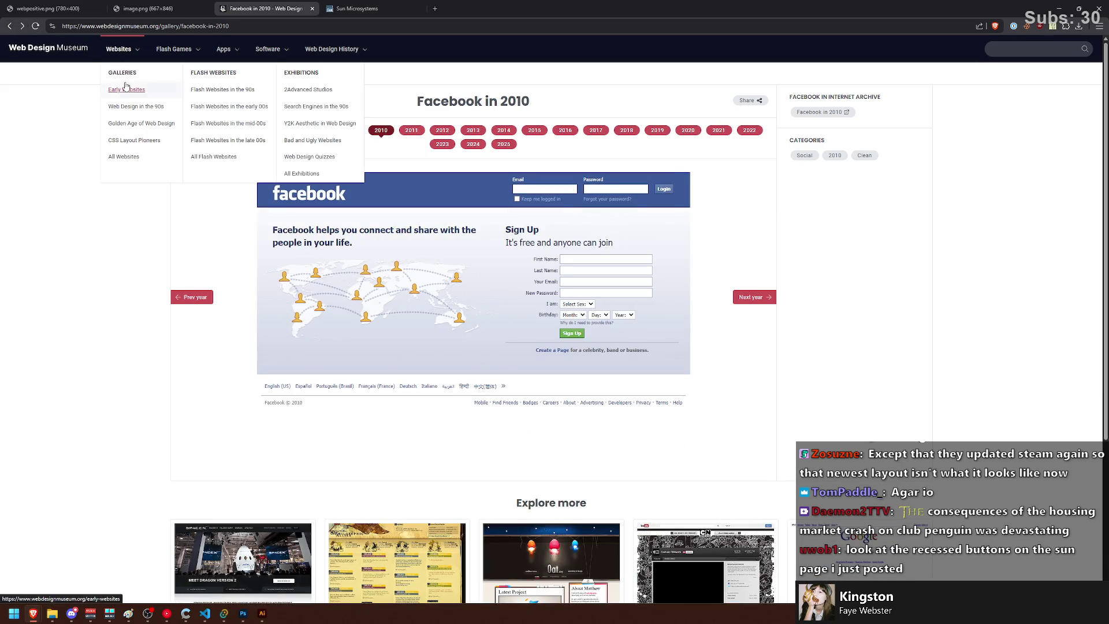
left_click(130, 89)
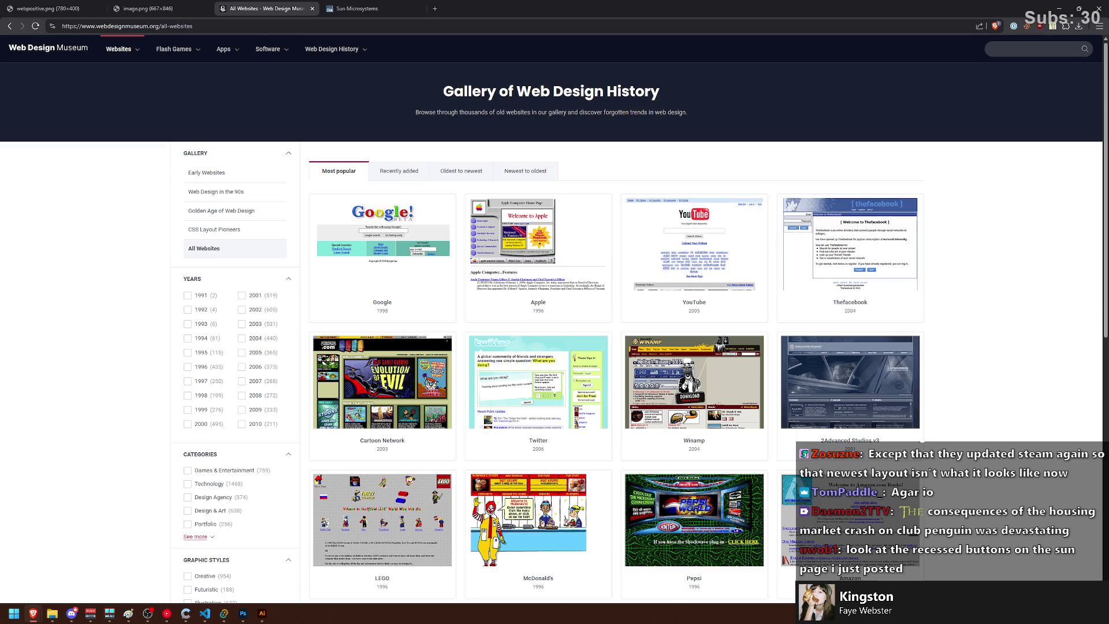
Step: Reopen the archived sun.com snapshot and view its Enterprise and Featured sections
key("ctrl+shift+t")
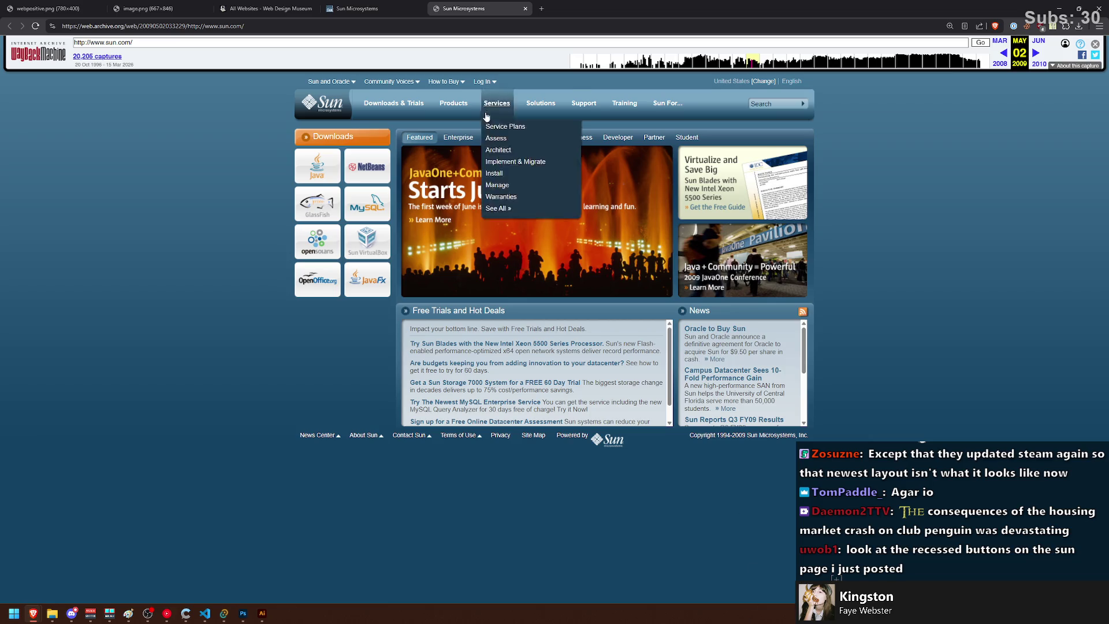
left_click(458, 138)
left_click(420, 137)
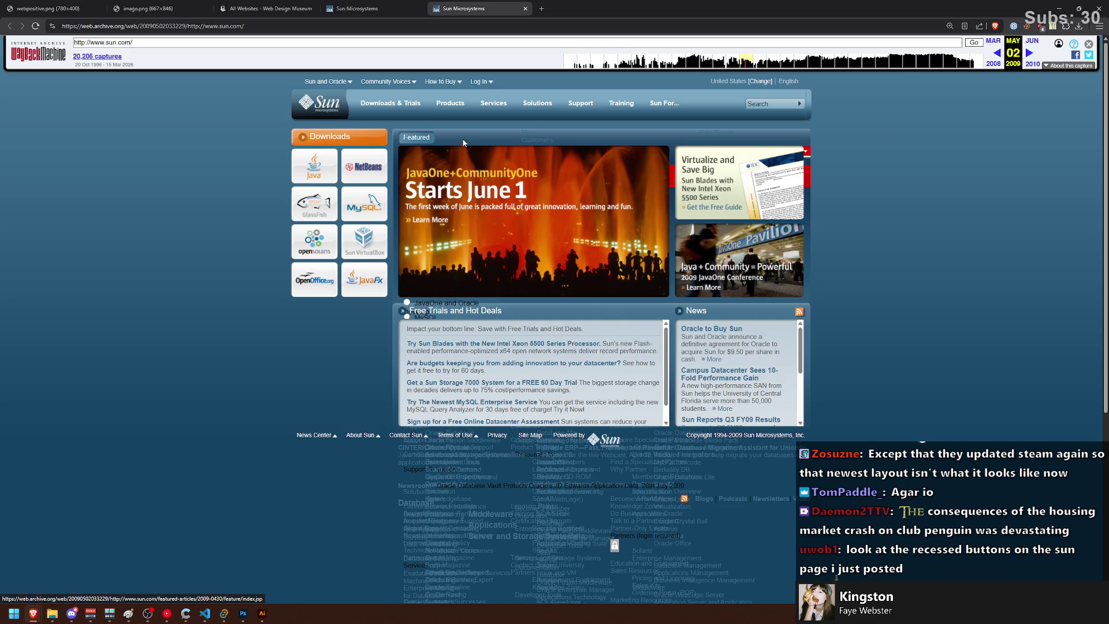
mouse_move(449, 105)
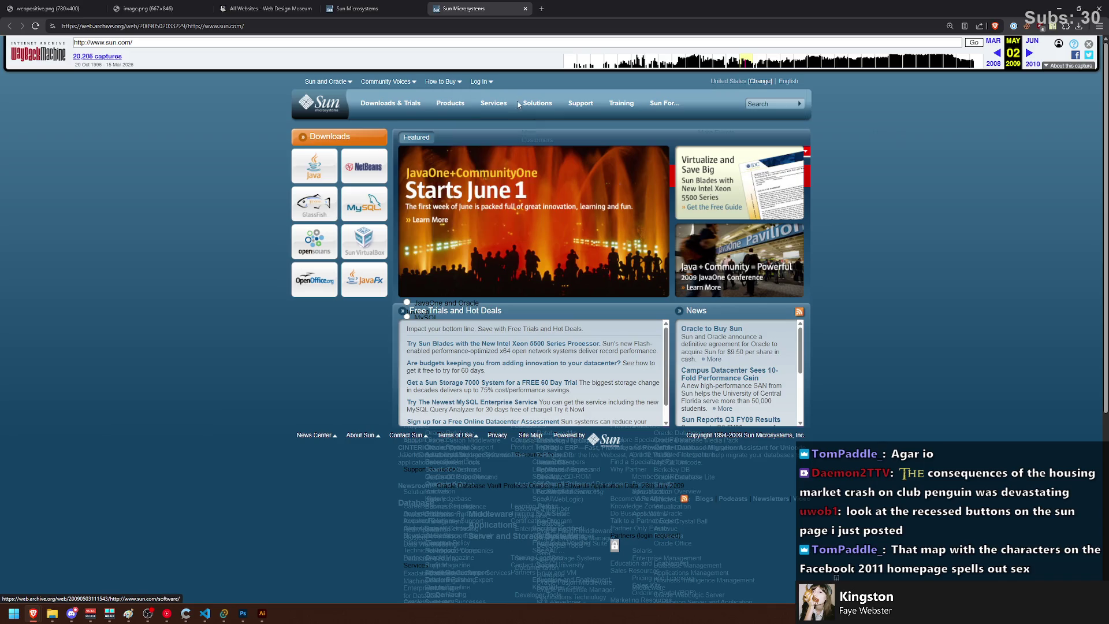
Step: Return to the Web Design Museum tab and open Facebook's 2011 homepage design
left_click(356, 9)
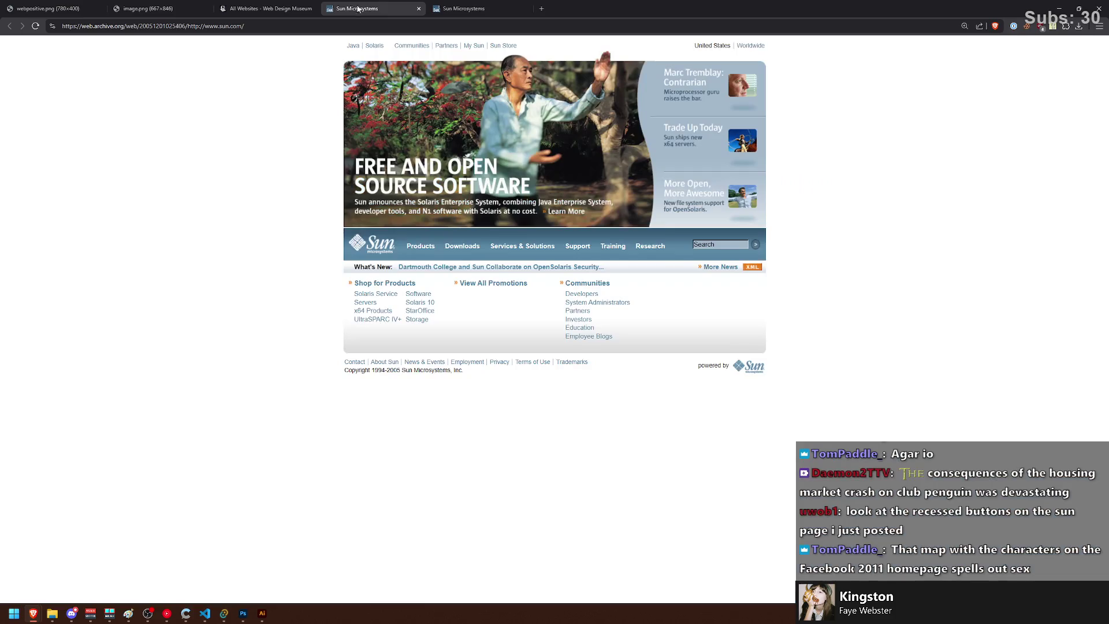
left_click(265, 9)
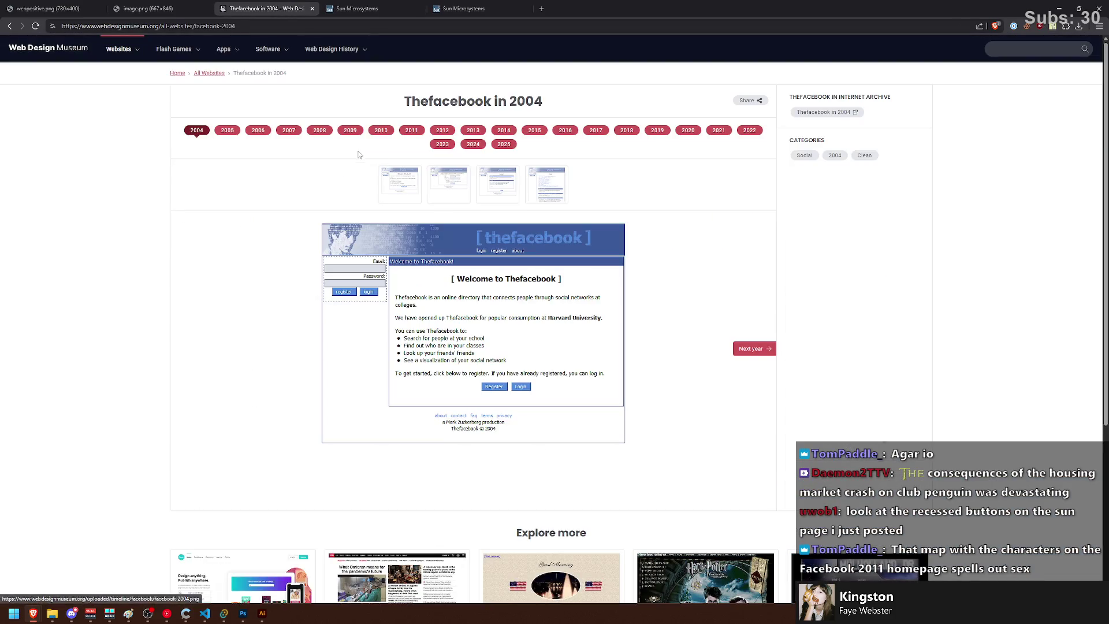
left_click(410, 131)
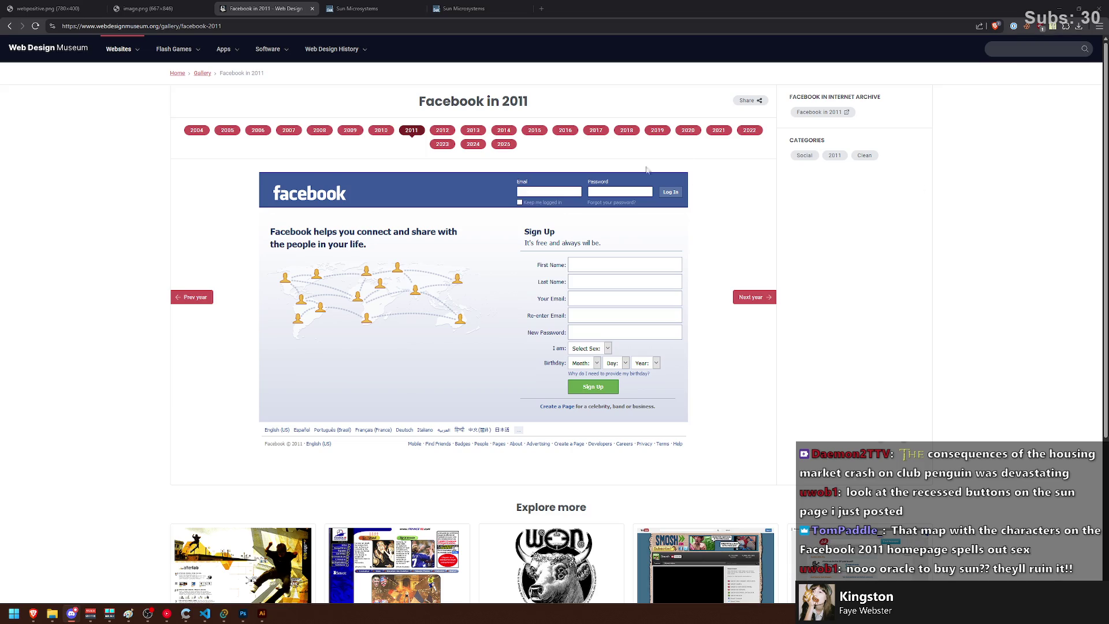
Step: Open Apple from the gallery and view its 2000, 2004, 2007, 2011 and 2012 homepages
left_click(208, 74)
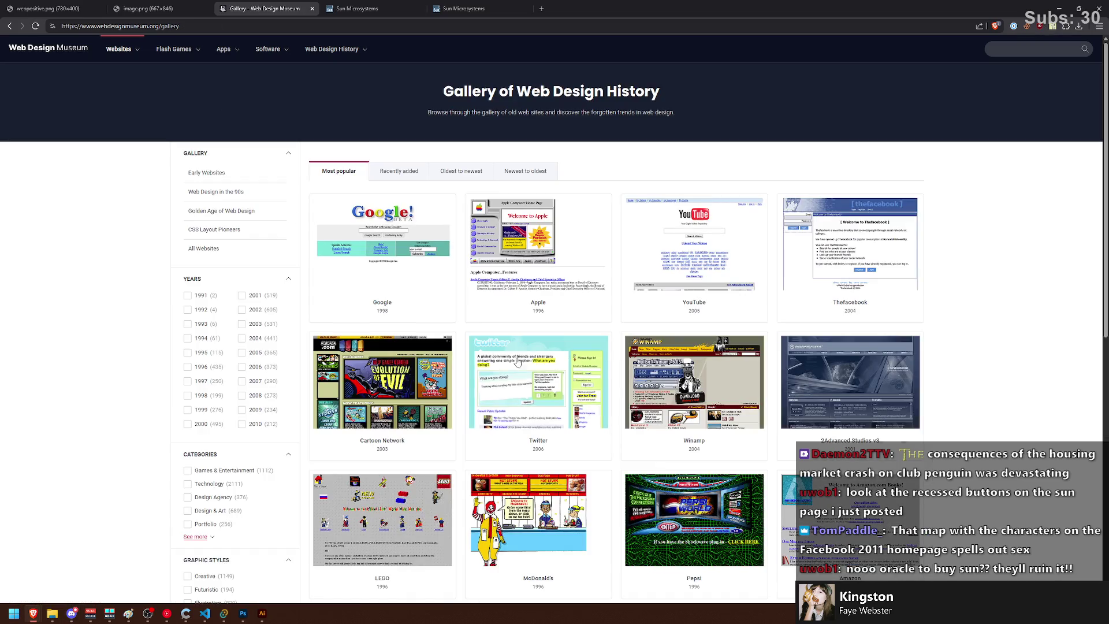
left_click(547, 269)
left_click(354, 132)
left_click(475, 131)
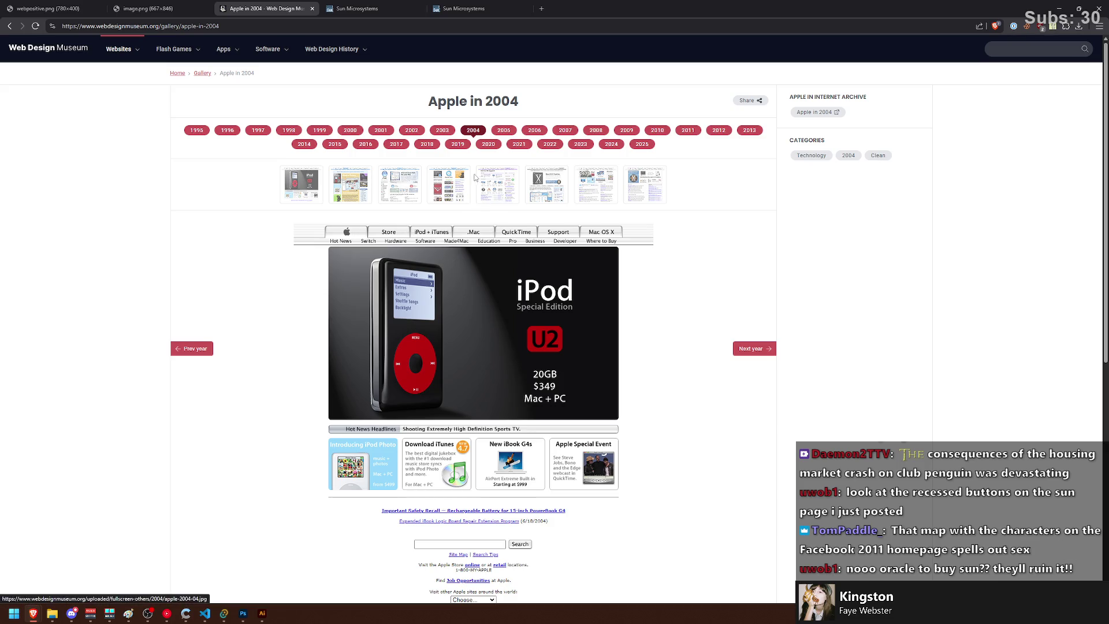
left_click(563, 131)
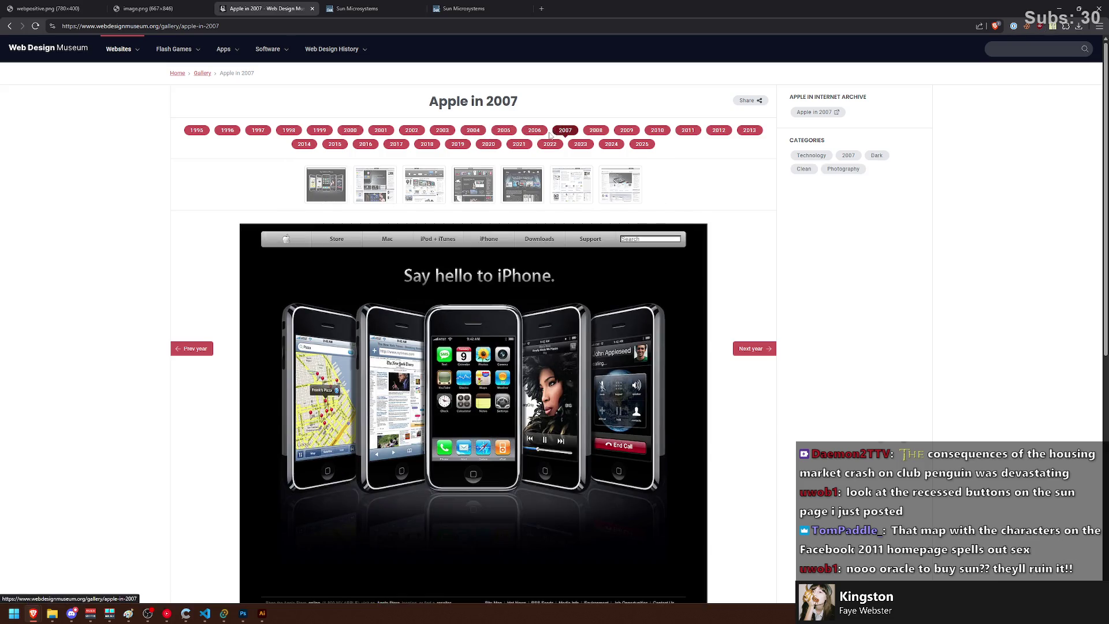
left_click(687, 132)
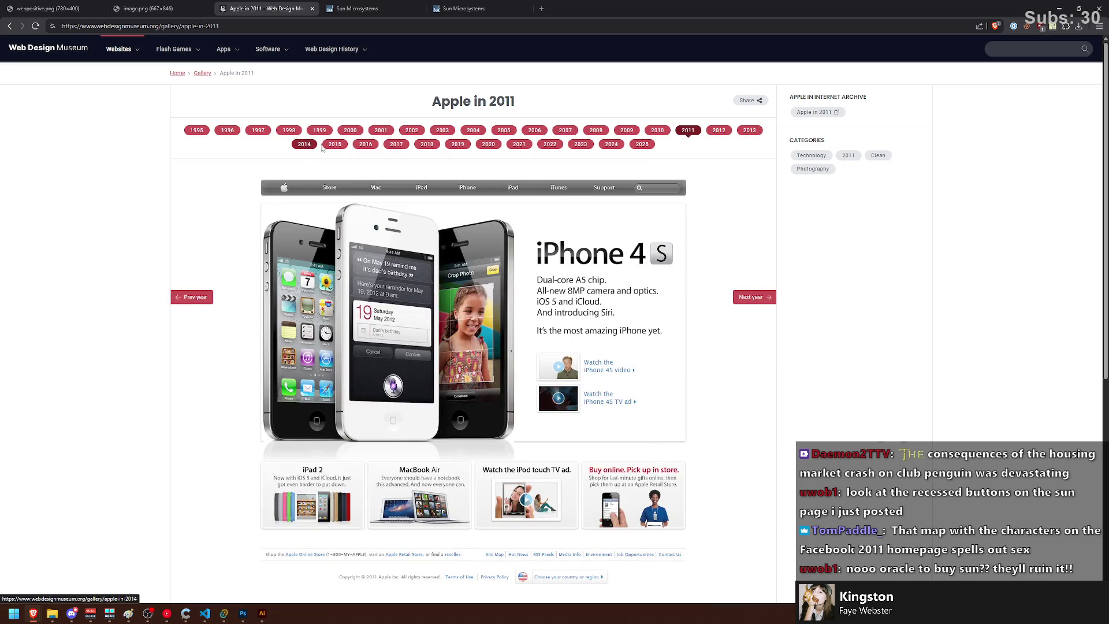
left_click(718, 130)
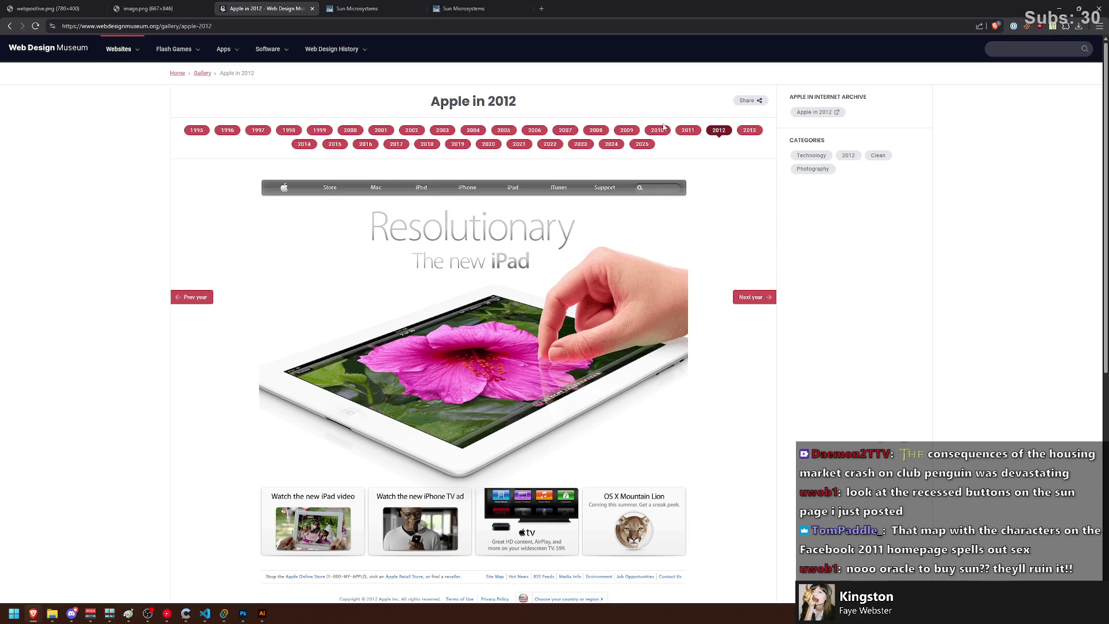
Step: Compare Apple's 2010, 2011, 2012 and 2014 homepage designs
left_click(657, 130)
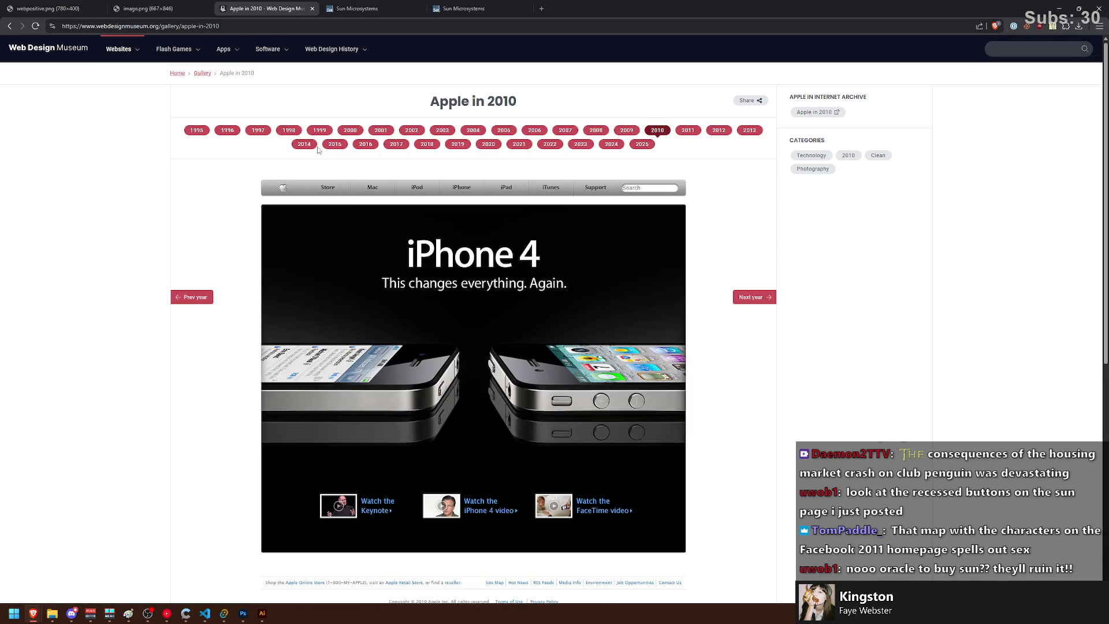
left_click(722, 131)
left_click(304, 144)
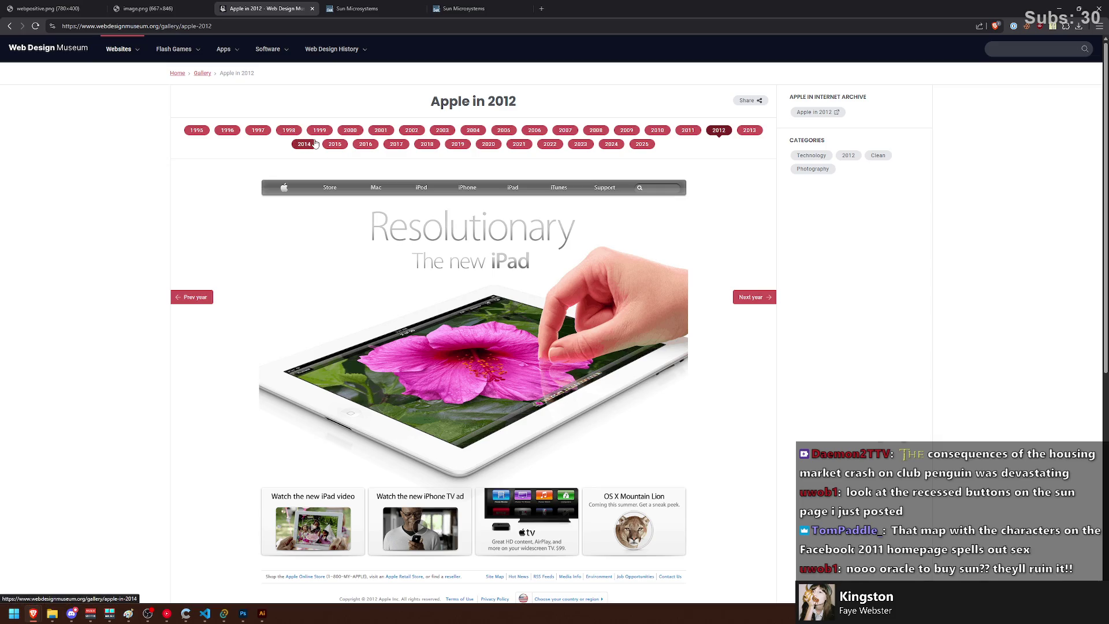
left_click(719, 130)
left_click(687, 130)
left_click(655, 131)
left_click(689, 132)
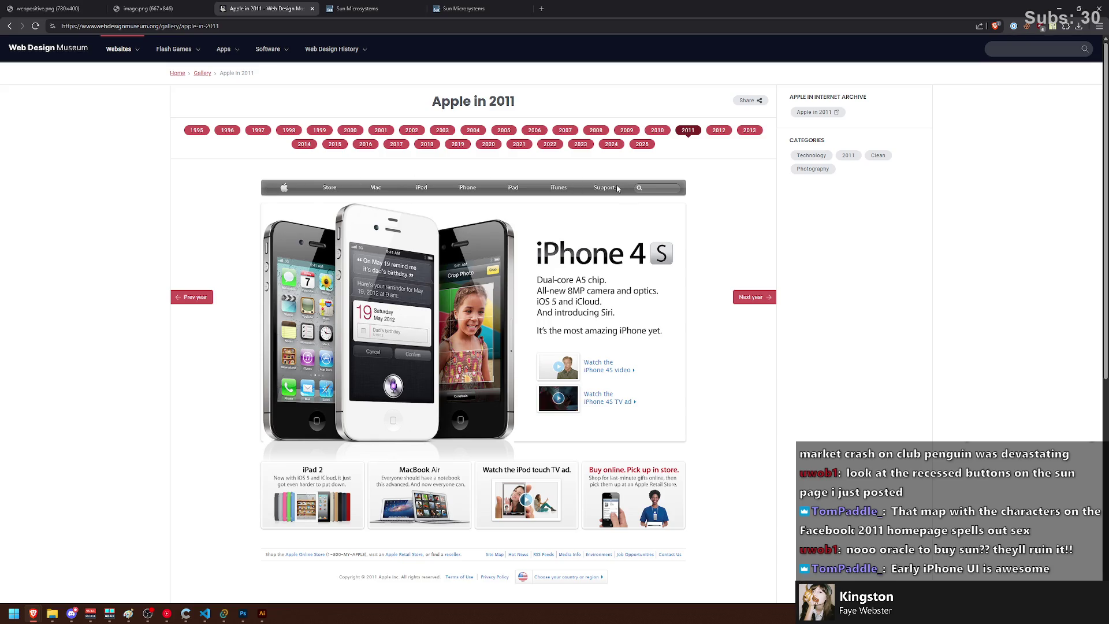
scroll(342, 406, "down", 2)
scroll(342, 406, "up", 1)
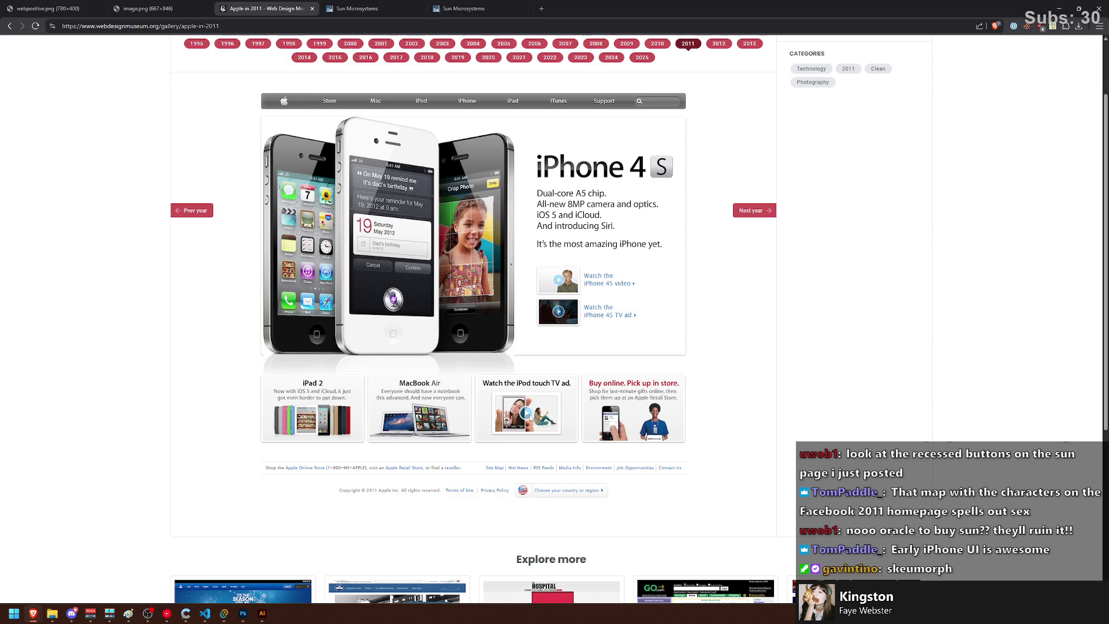
scroll(466, 404, "up", 1)
Step: Compare Apple's 2007 and 2008 homepages, ending on 2008
left_click(595, 86)
scroll(632, 206, "down", 2)
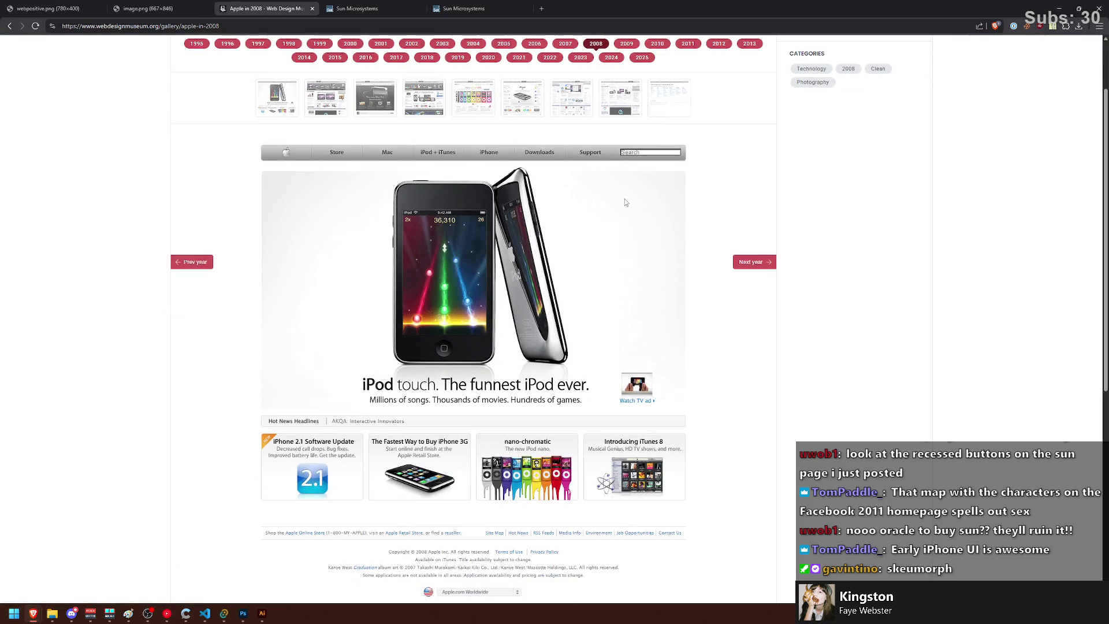
scroll(625, 193, "up", 1)
left_click(565, 88)
scroll(574, 145, "down", 3)
scroll(574, 159, "up", 2)
left_click(595, 88)
scroll(395, 233, "down", 2)
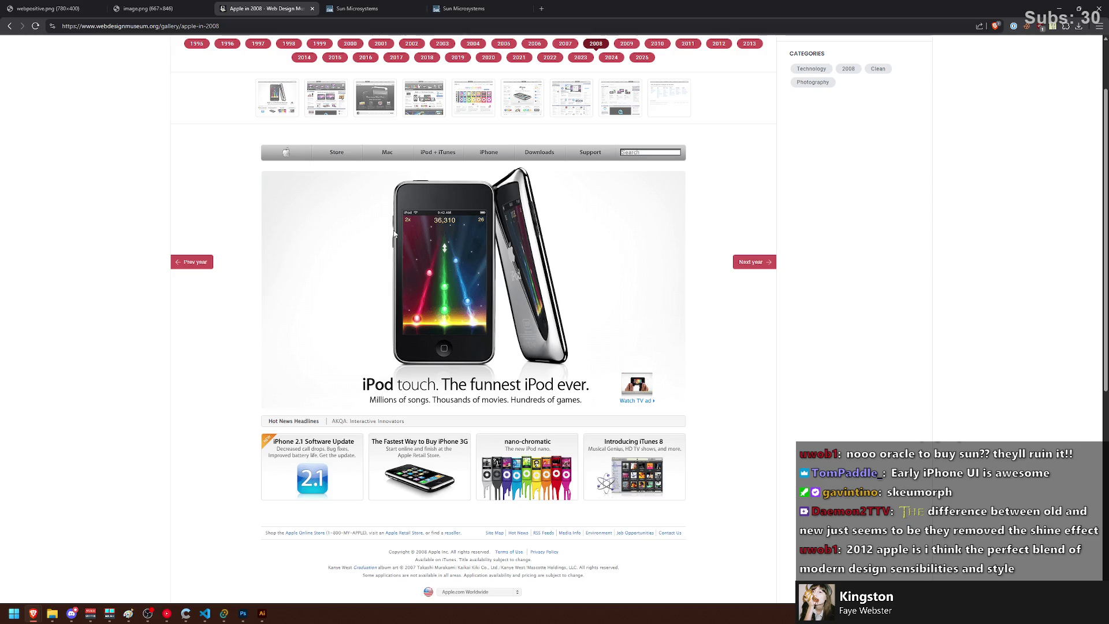
scroll(653, 304, "up", 2)
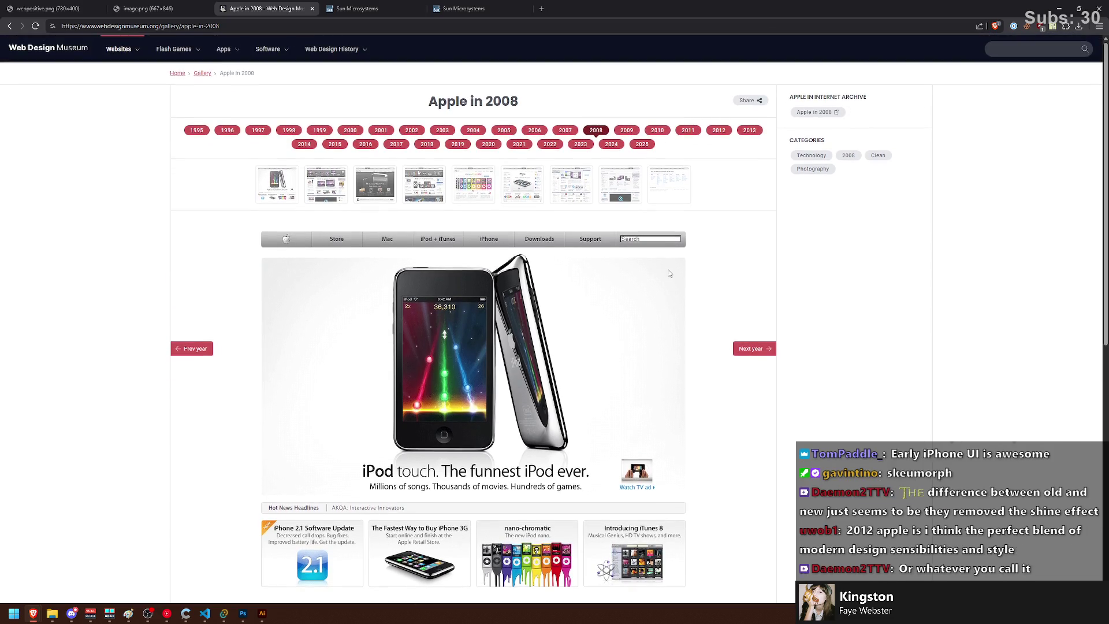
Step: Compare Apple's 2012 and 2013 homepages, finishing on the 2012 'Resolutionary' iPad design
left_click(718, 130)
scroll(670, 191, "down", 2)
scroll(664, 226, "up", 1)
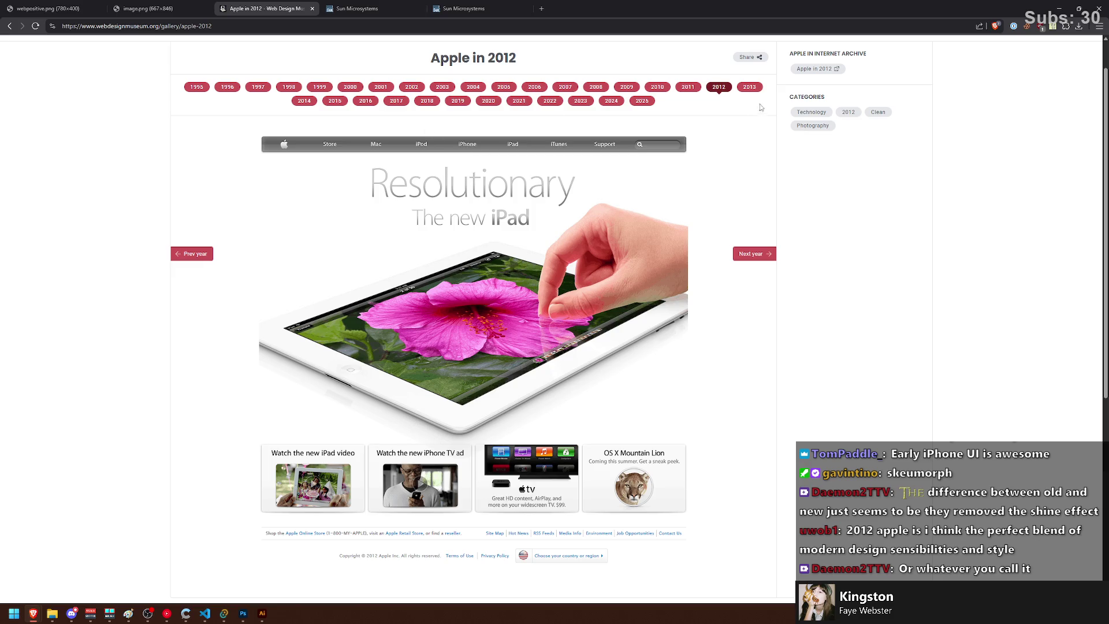
left_click(749, 86)
left_click(714, 131)
scroll(315, 203, "down", 3)
scroll(555, 258, "up", 1)
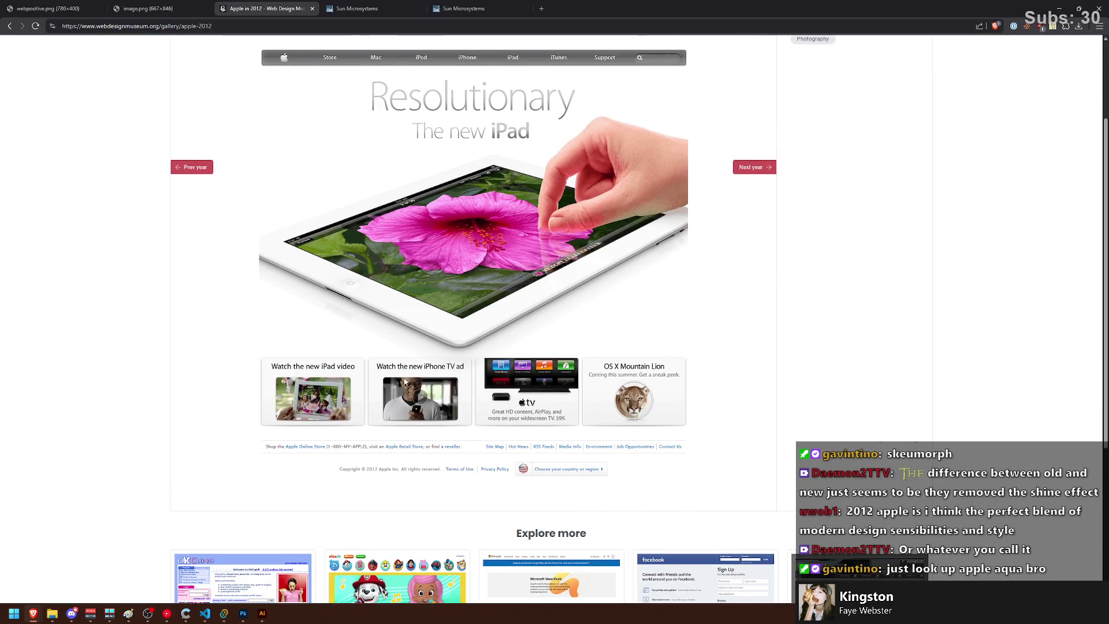
scroll(414, 300, "up", 3)
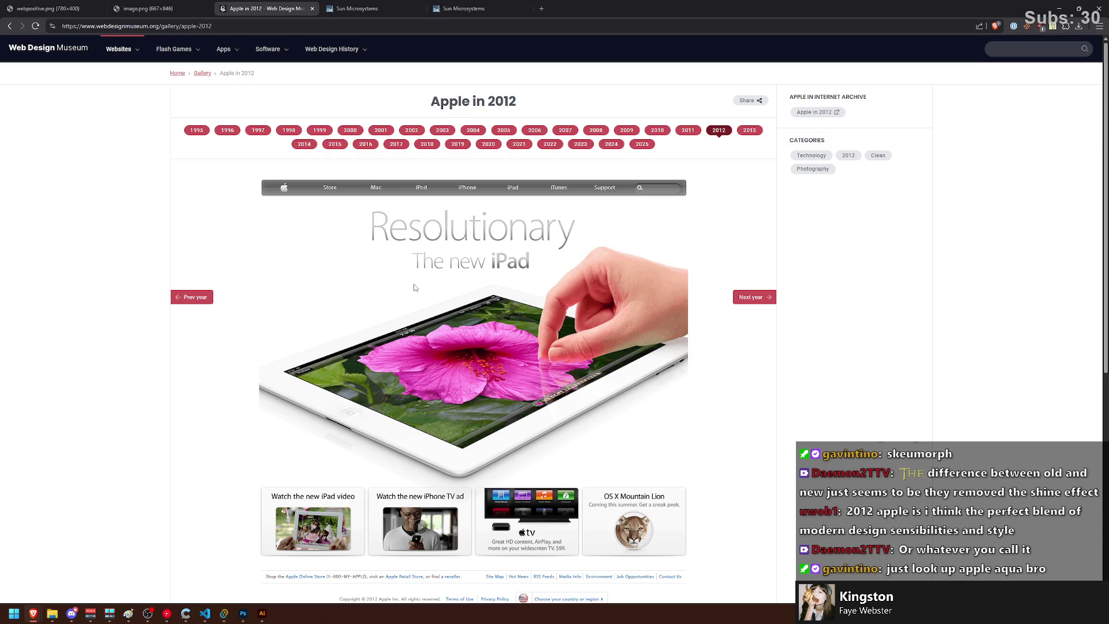
key("alt+Tab")
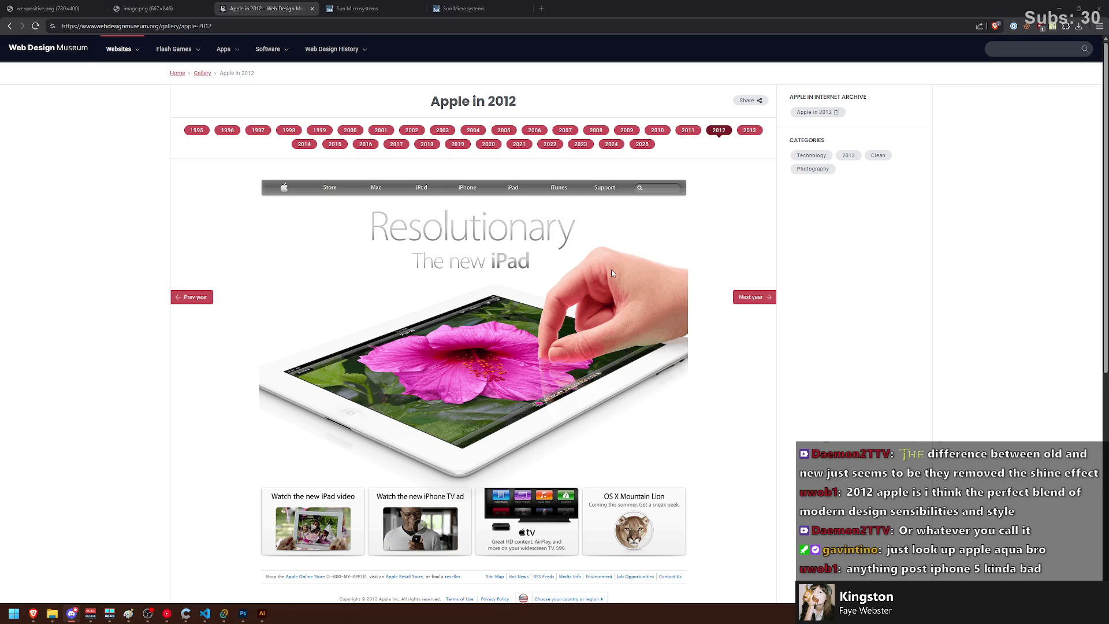
left_click(748, 132)
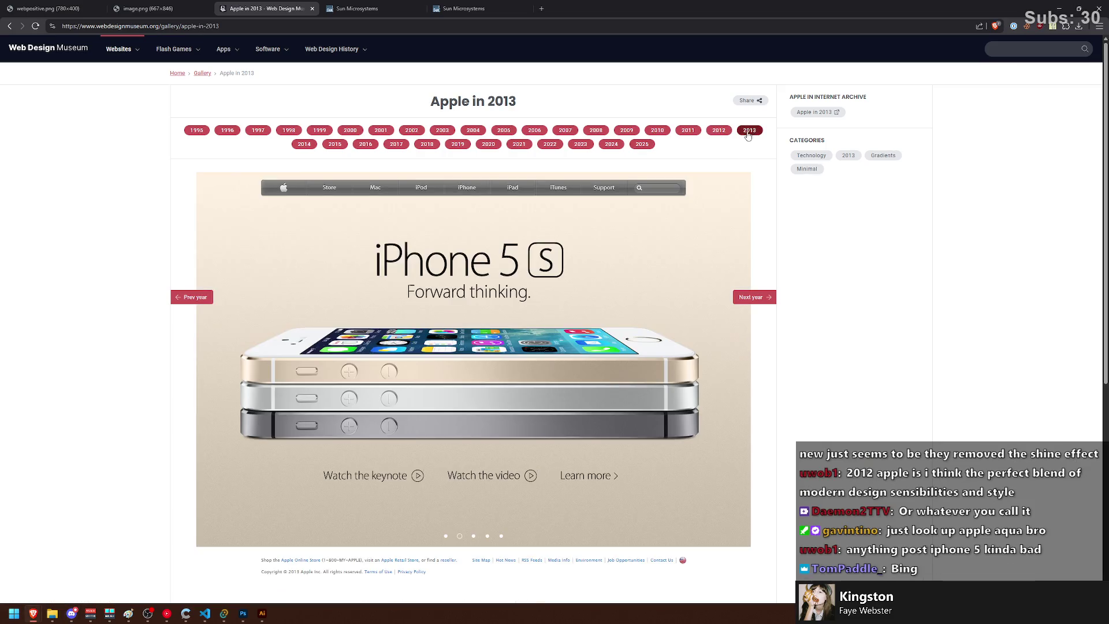
left_click(719, 131)
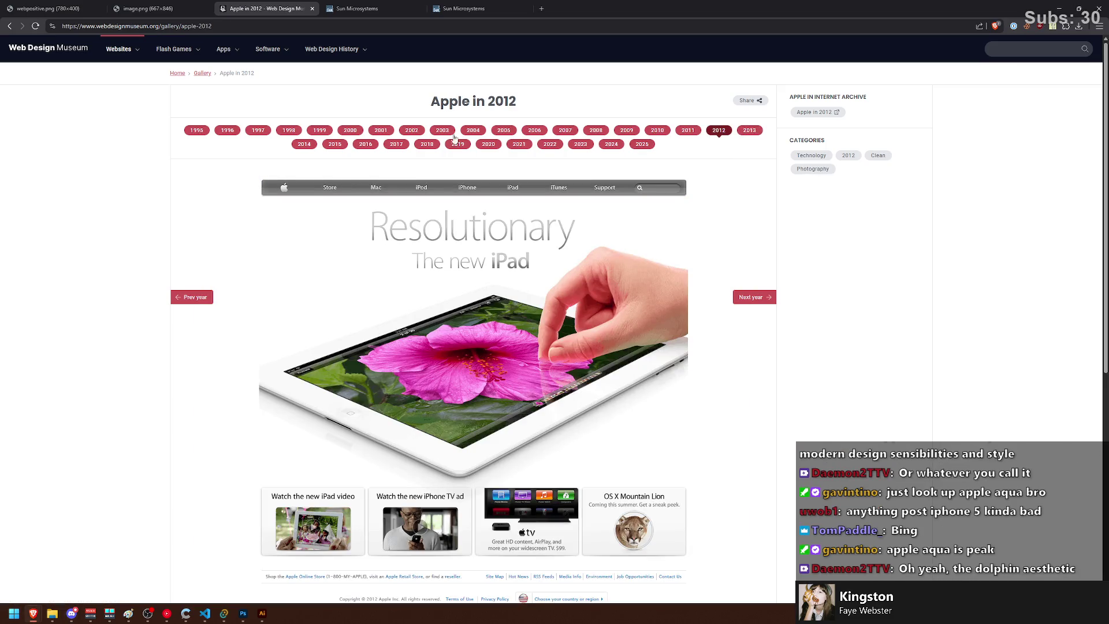
left_click(335, 143)
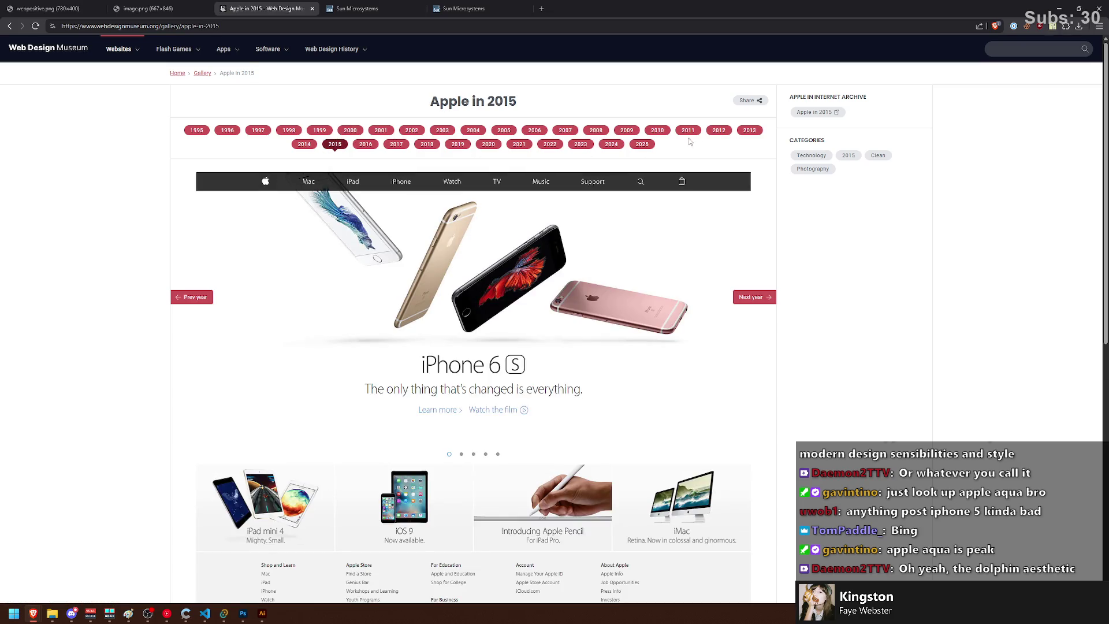
left_click(749, 131)
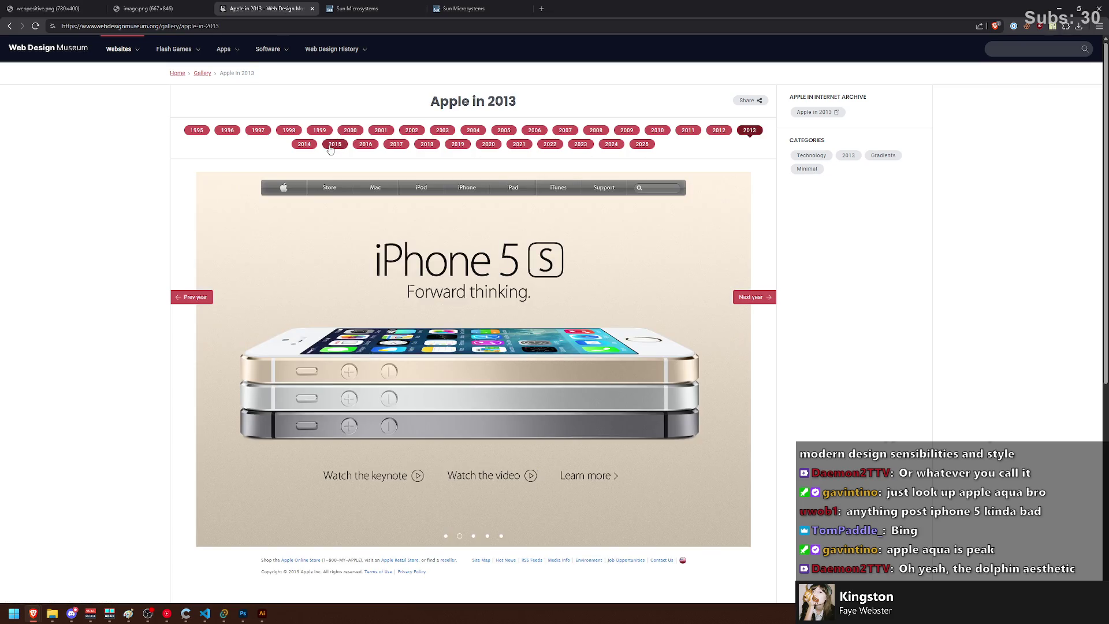
left_click(334, 145)
left_click(305, 144)
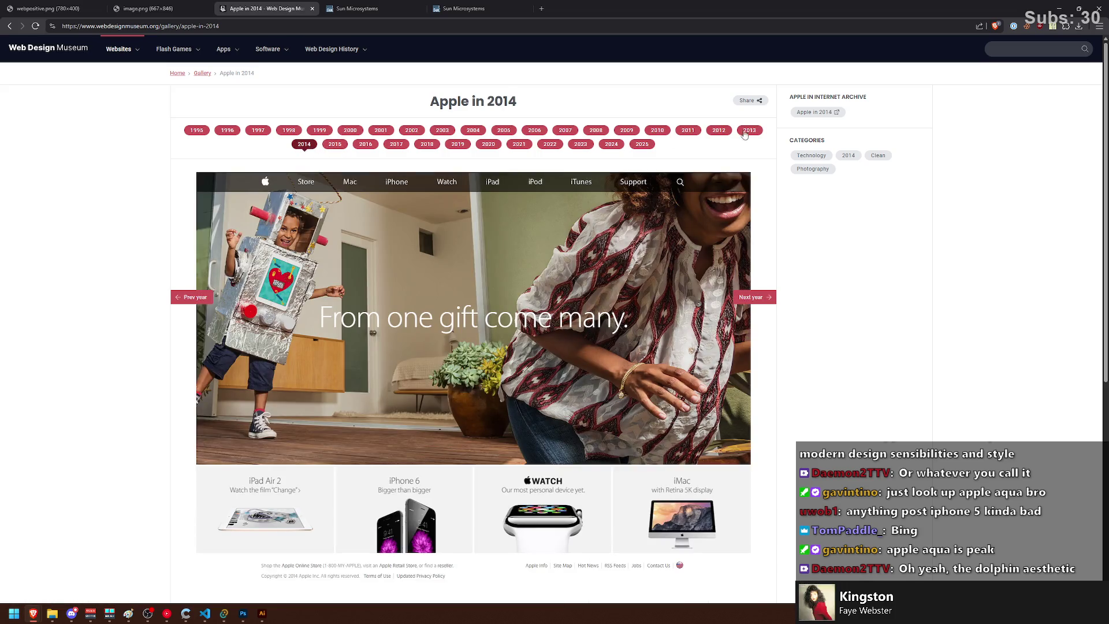
left_click(740, 133)
left_click(720, 133)
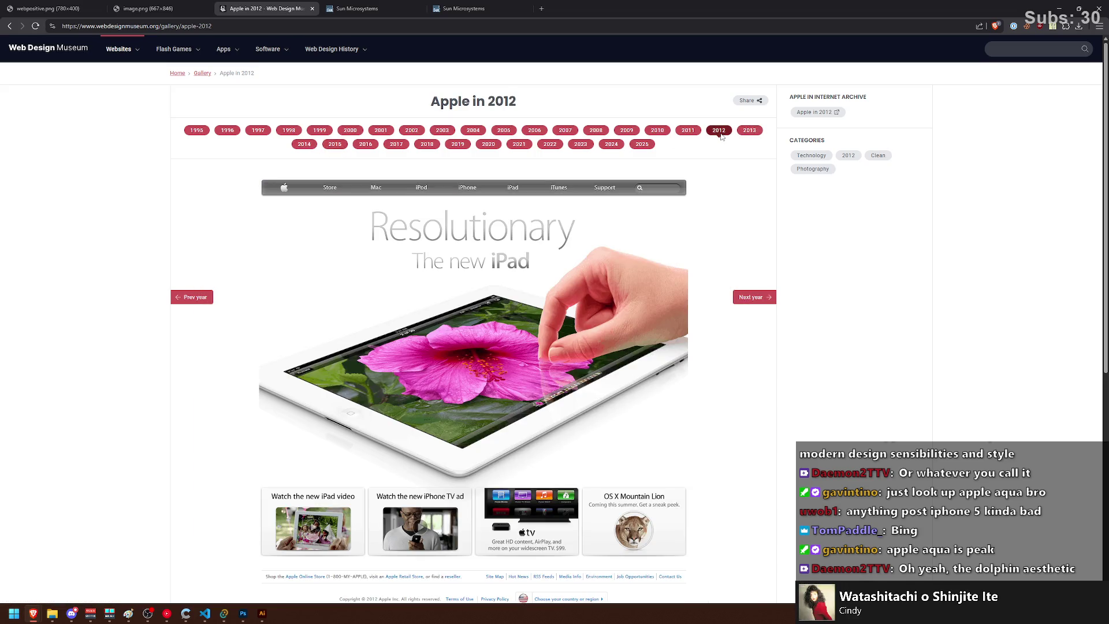
left_click(305, 144)
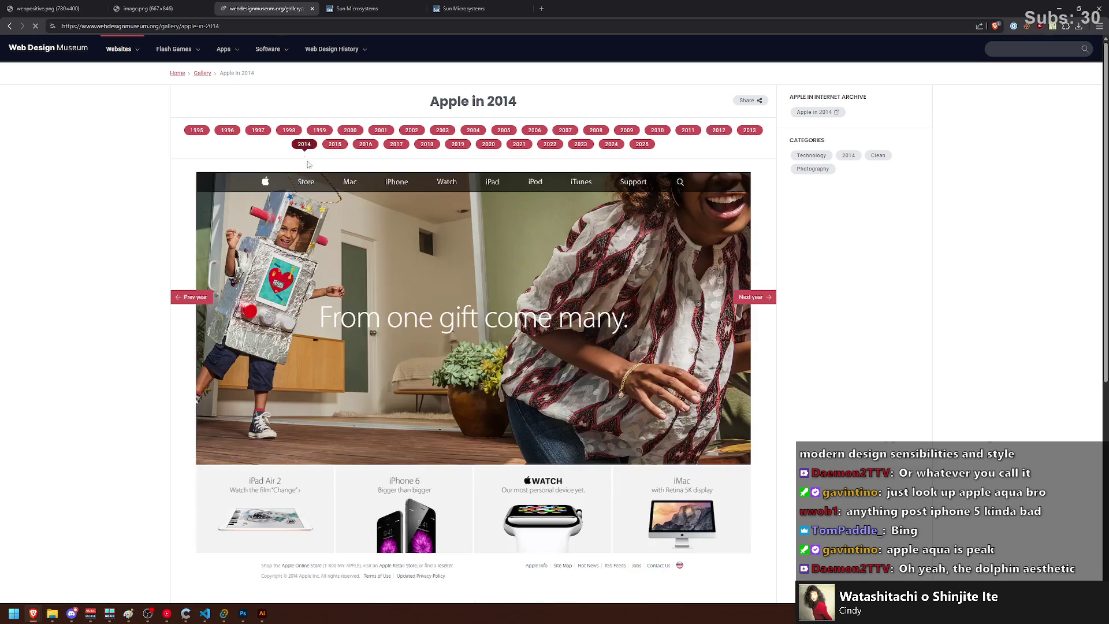
scroll(324, 279, "down", 3)
scroll(324, 272, "up", 3)
left_click(721, 131)
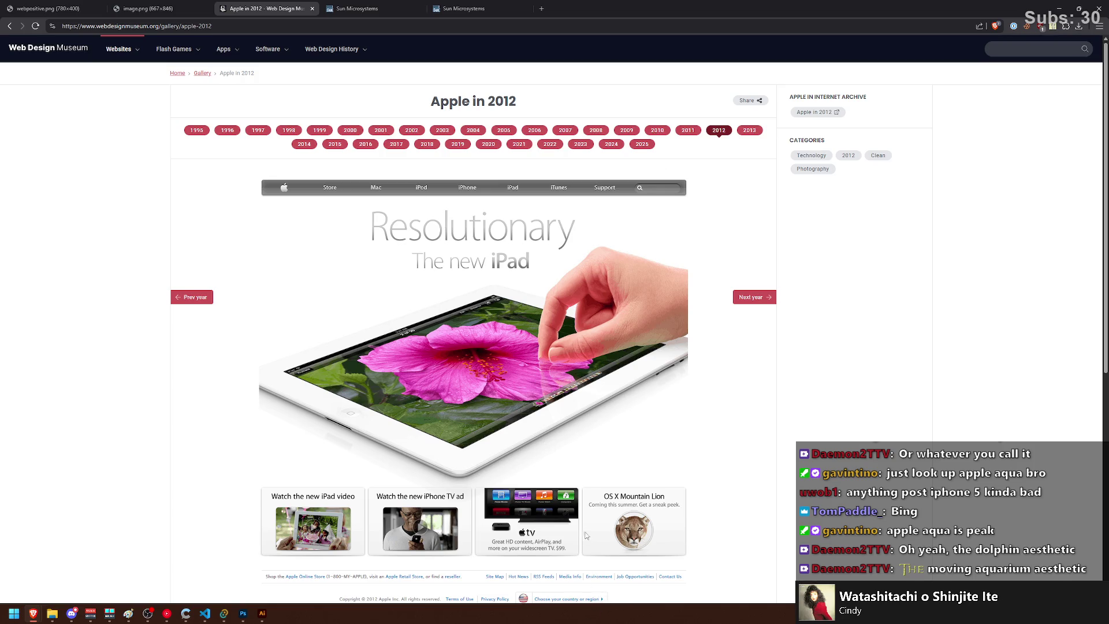
left_click(243, 613)
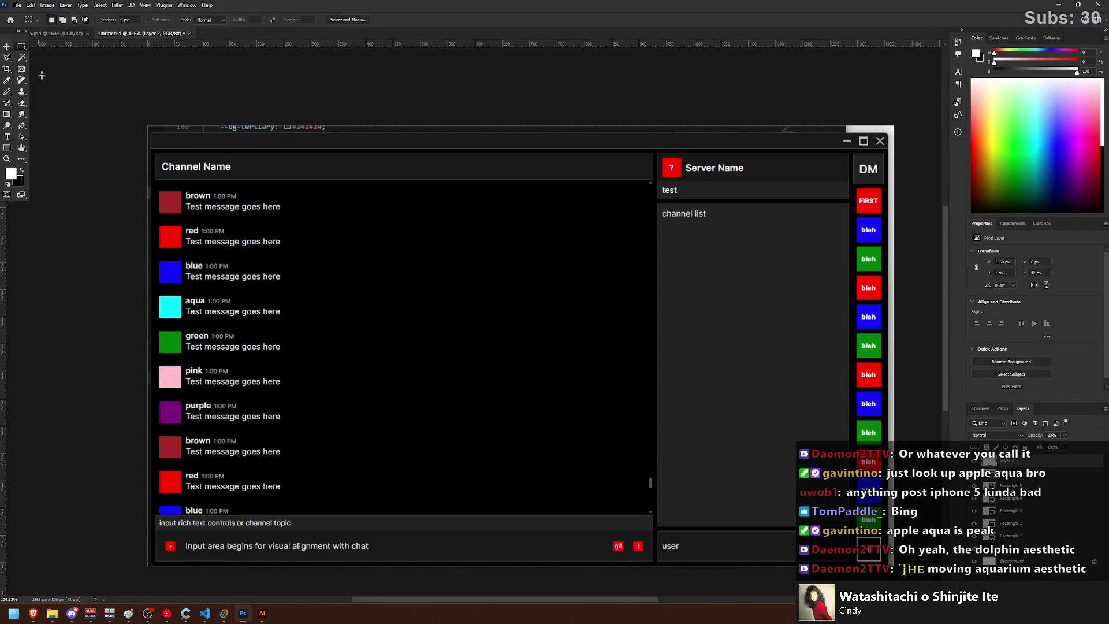
Step: Draw white rectangle bars over the Channel Name and Server Name headers, chat input and user panel
left_click(9, 148)
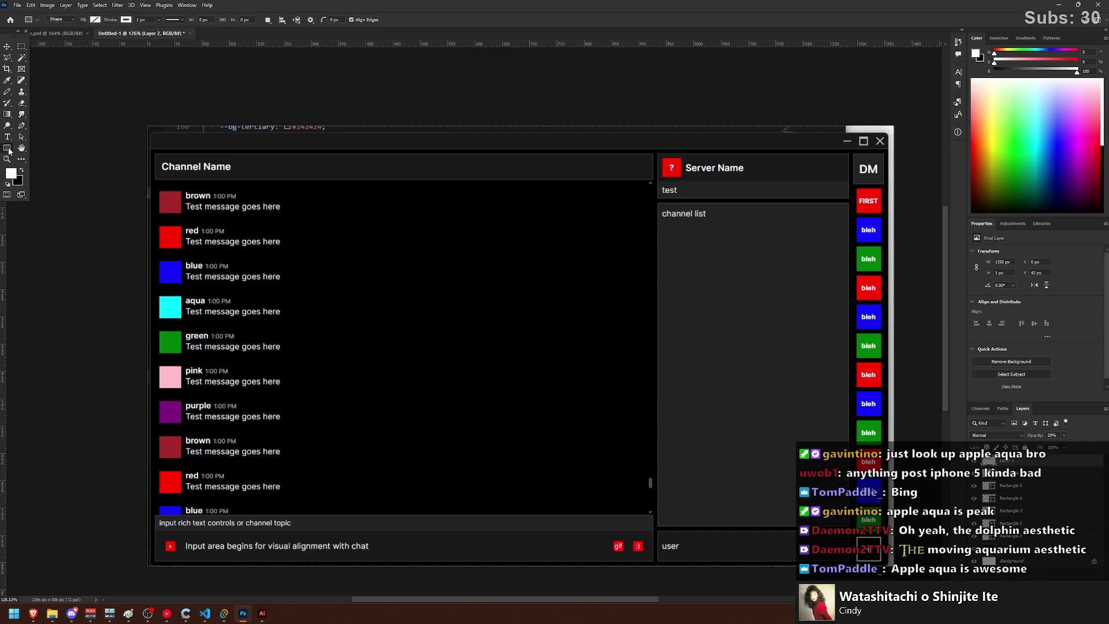
left_click(96, 19)
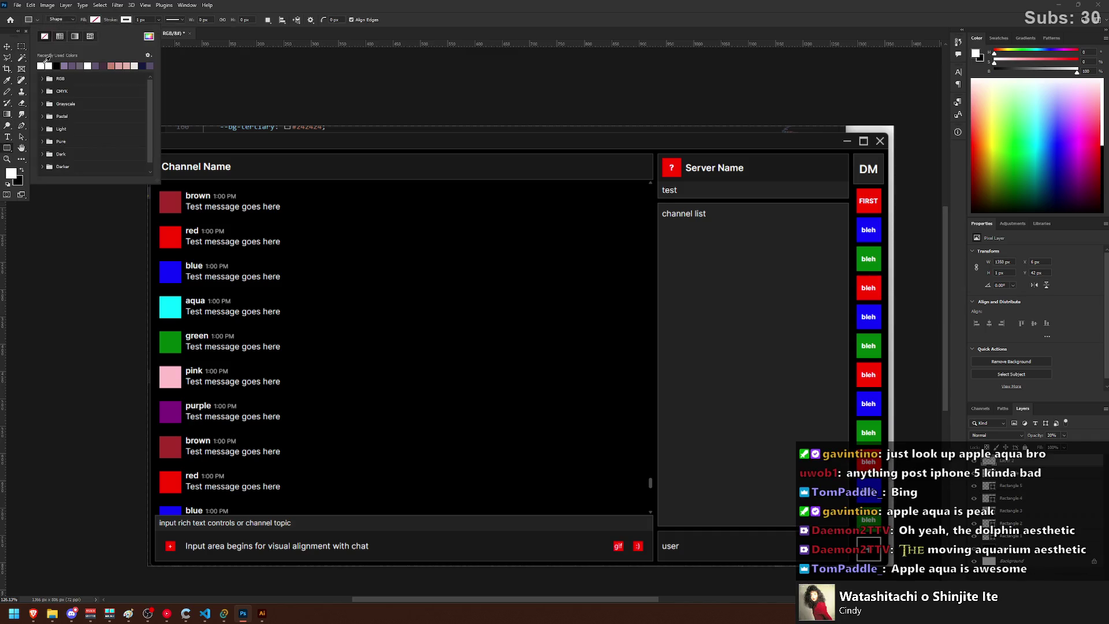
left_click(124, 20)
left_click(125, 20)
left_click(97, 20)
left_click(148, 37)
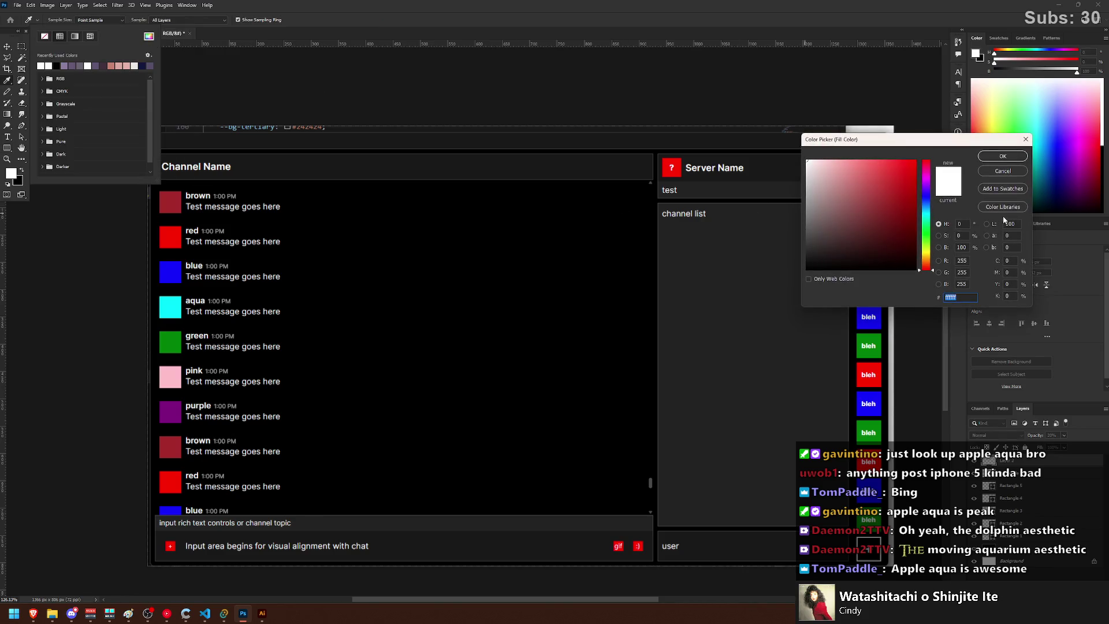
left_click(1002, 171)
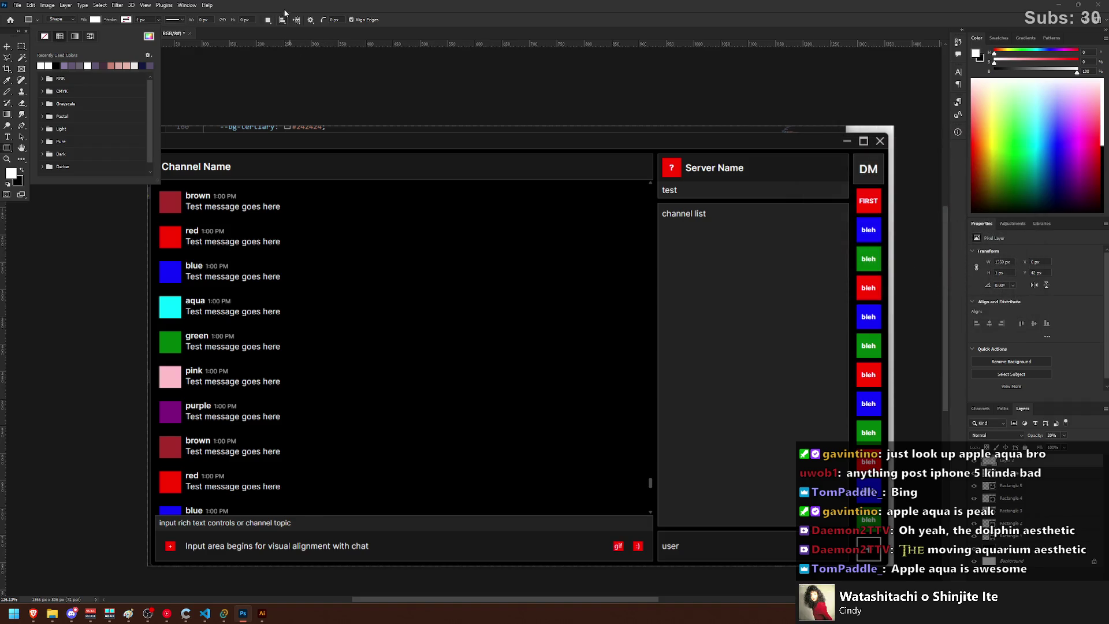
left_click_drag(154, 153, 652, 168)
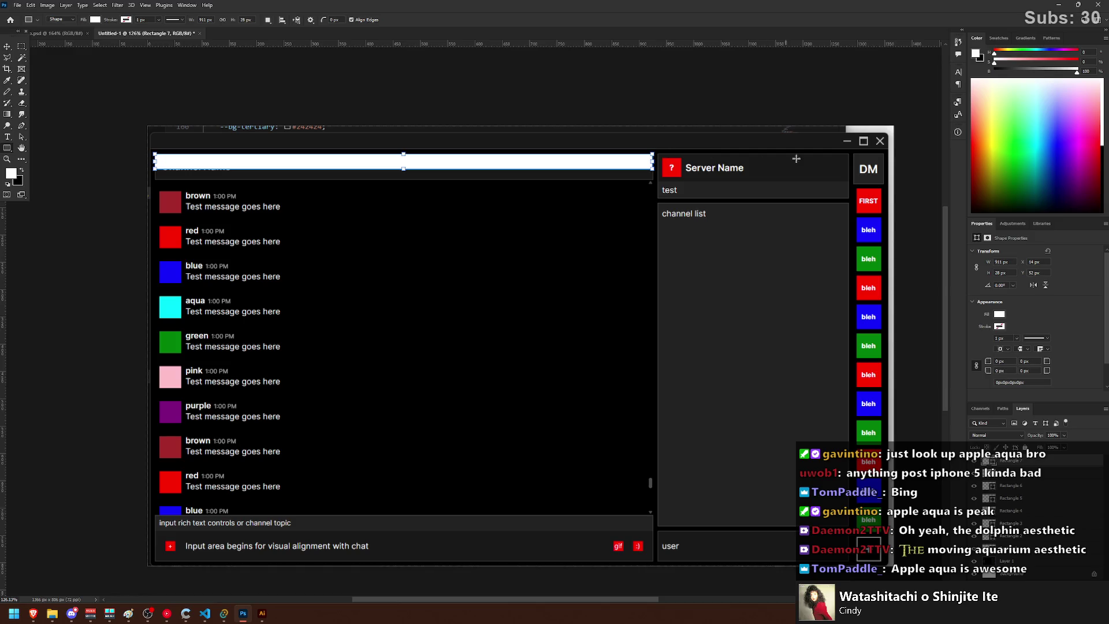
left_click_drag(852, 153, 657, 168)
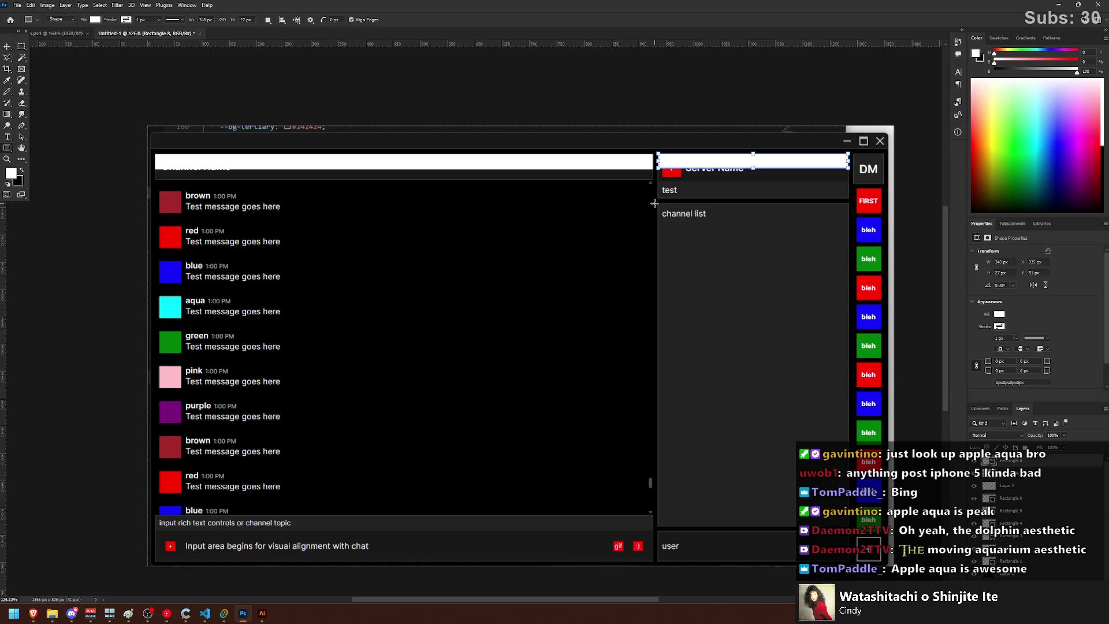
left_click_drag(155, 515, 651, 544)
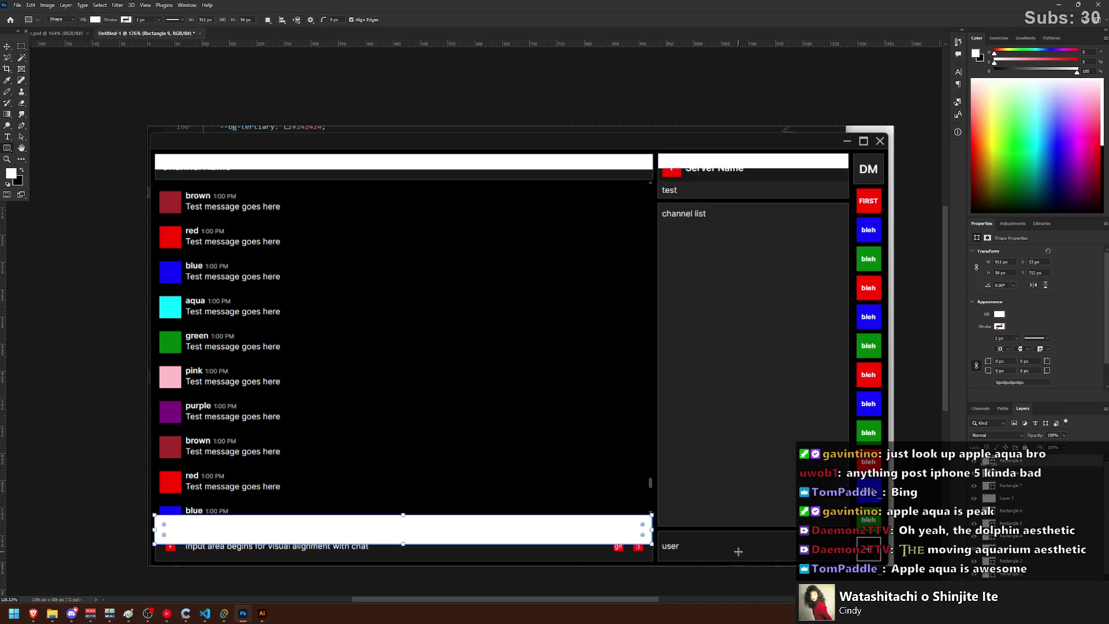
left_click_drag(847, 531, 658, 546)
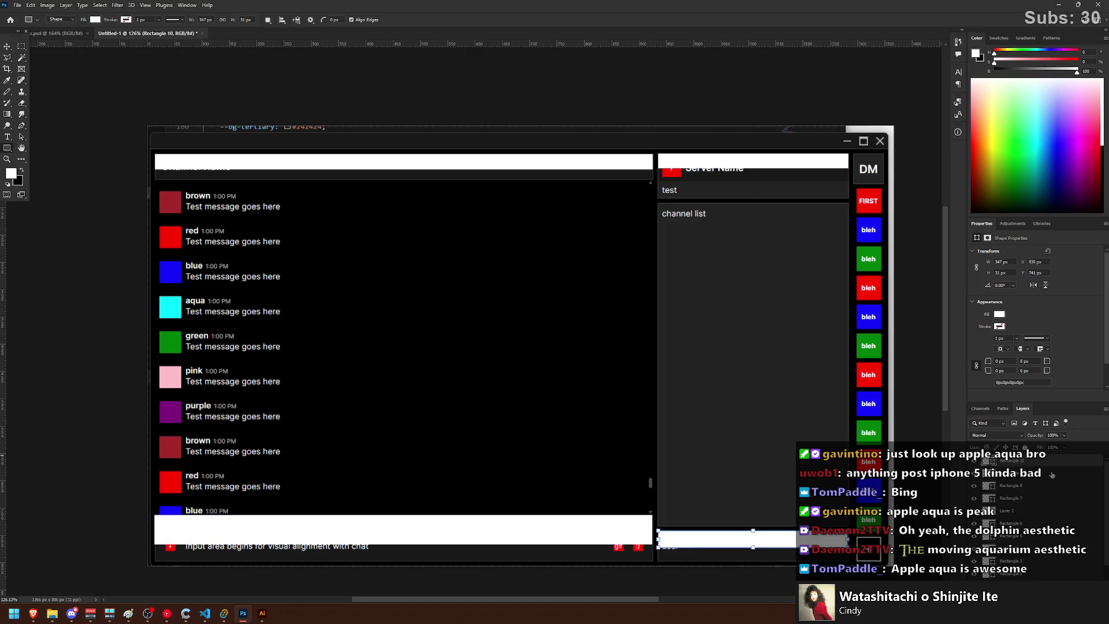
Step: Set the four highlight bars to 9% opacity with Lighten blend mode
left_click(1040, 502, "shift")
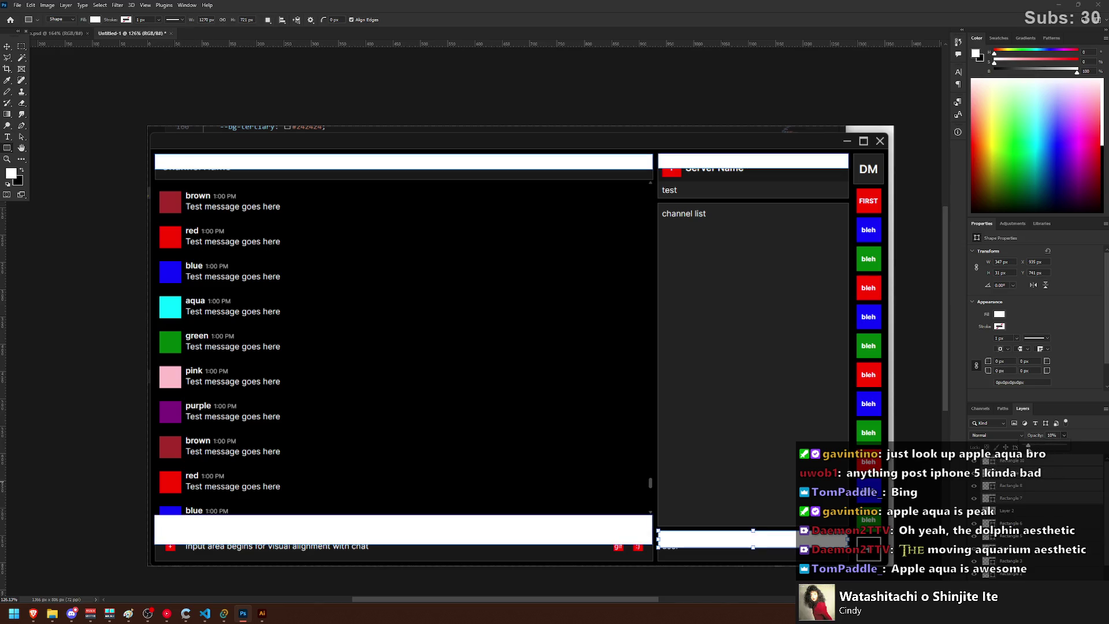
key("Down")
left_click(995, 435)
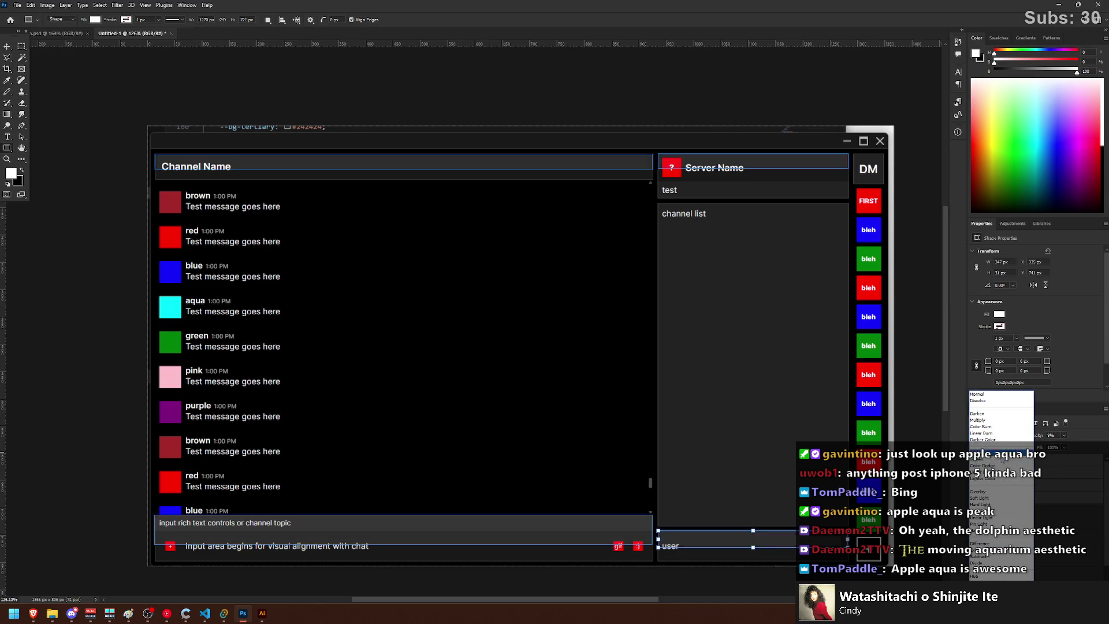
left_click(982, 452)
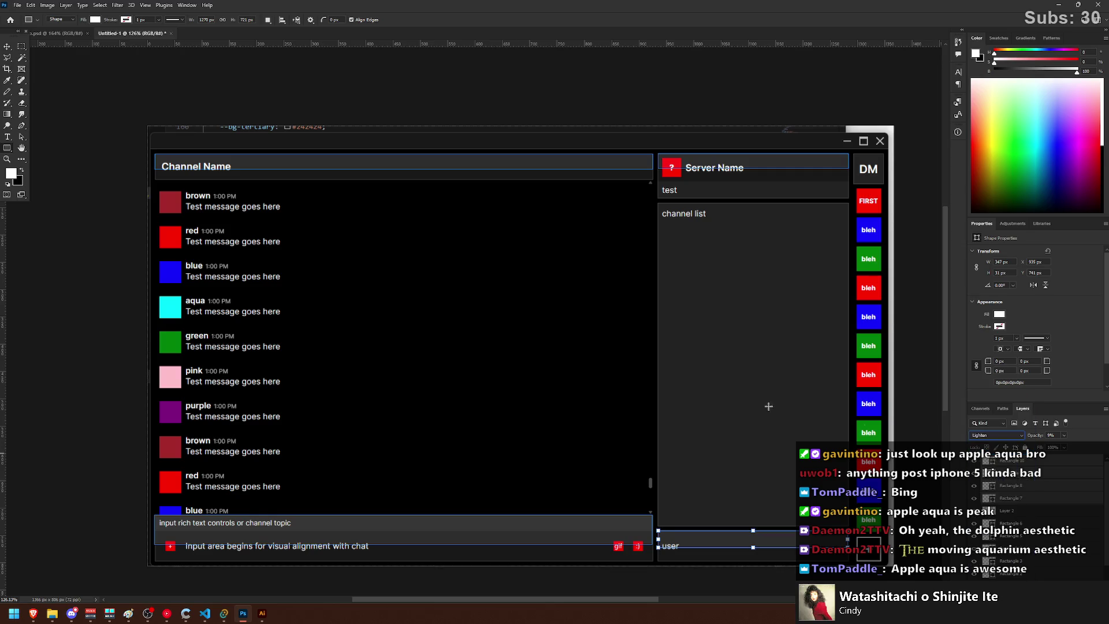
Step: Free Transform the Channel Name highlight bar down to 23 px tall
left_click(22, 46)
left_click(75, 72)
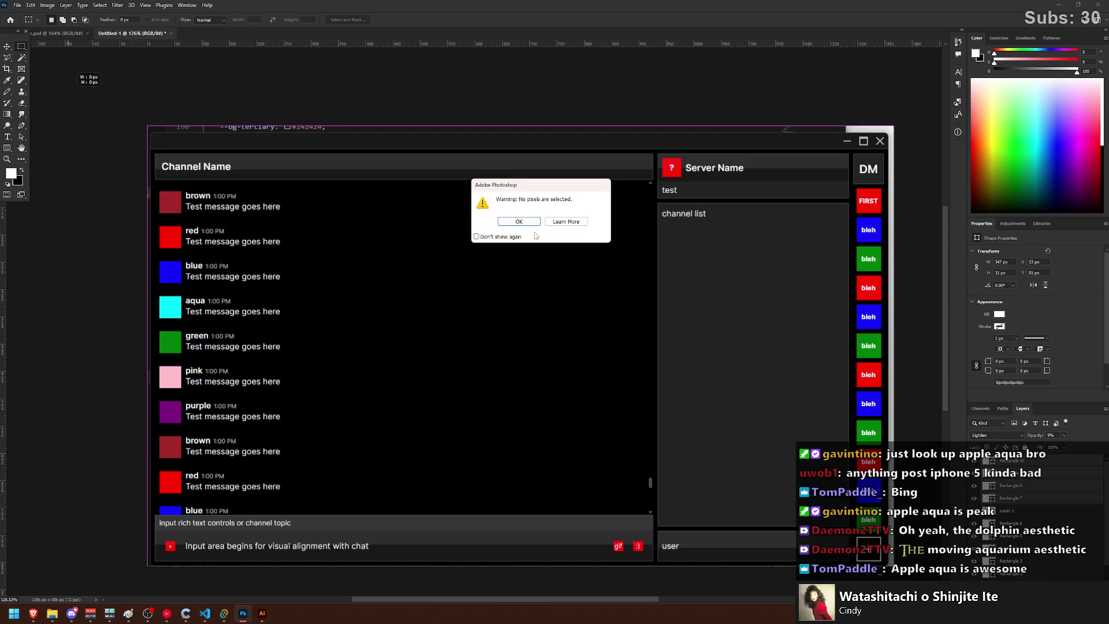
left_click(519, 222)
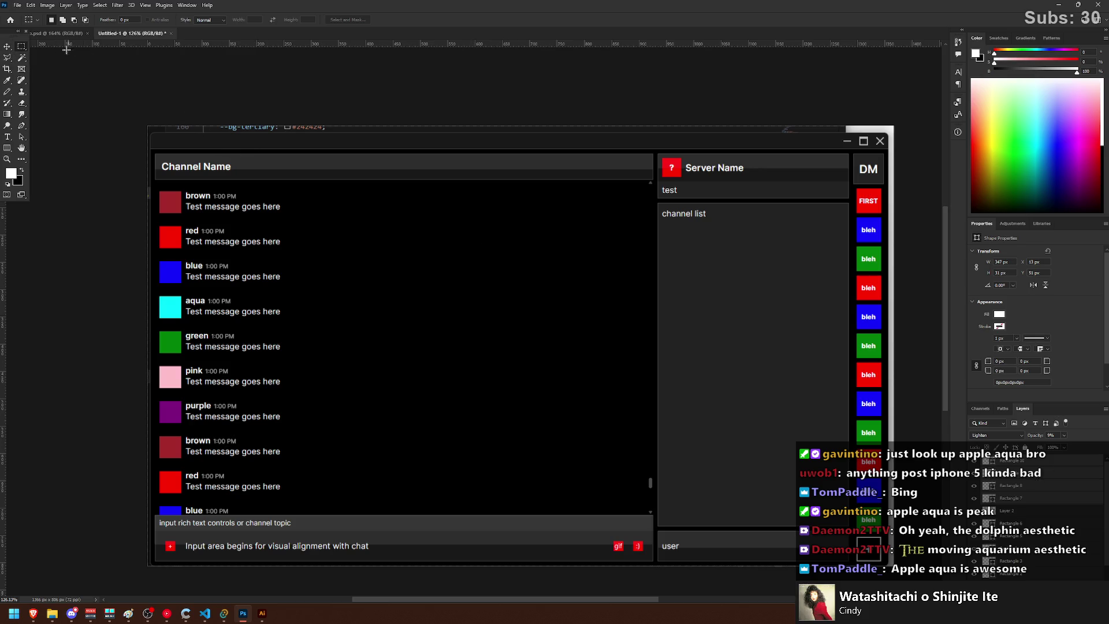
left_click(7, 46)
left_click(435, 169)
left_click_drag(403, 169, 247, 166)
key("Return")
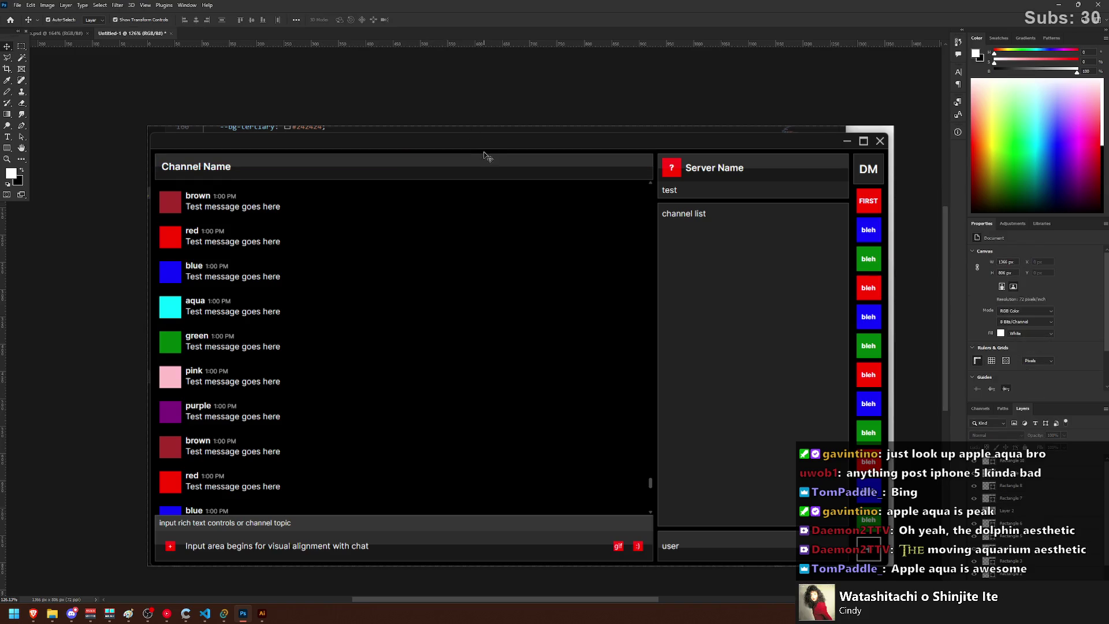
Step: Select the Server Name, input-area and mockup layers in turn, then switch to the browser
left_click(779, 174)
left_click_drag(750, 169, 751, 170)
left_click(667, 112)
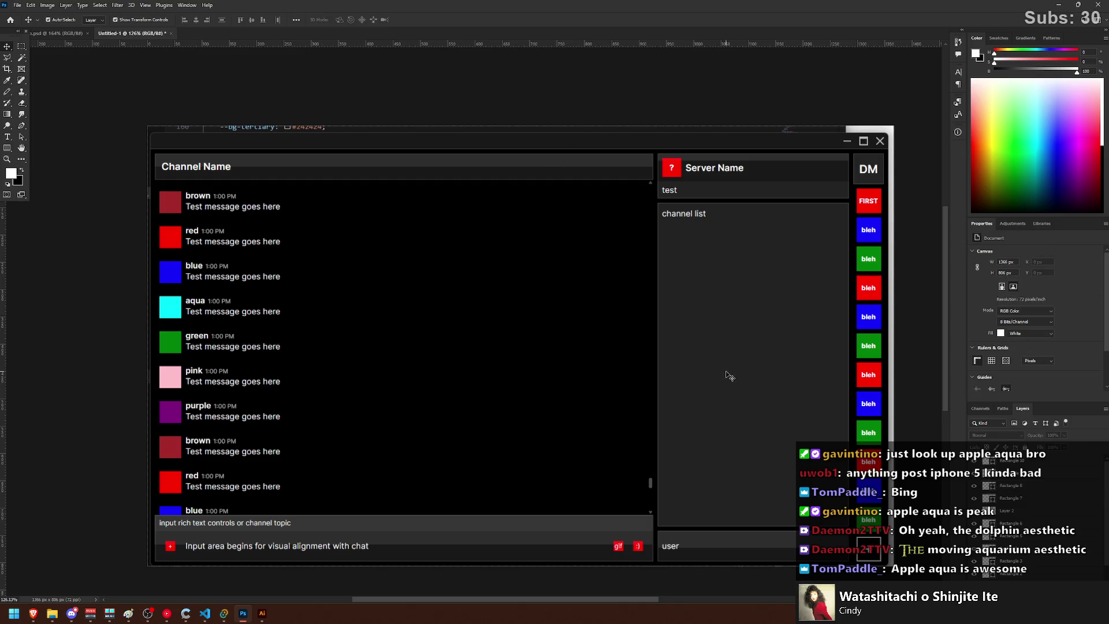
left_click(770, 158)
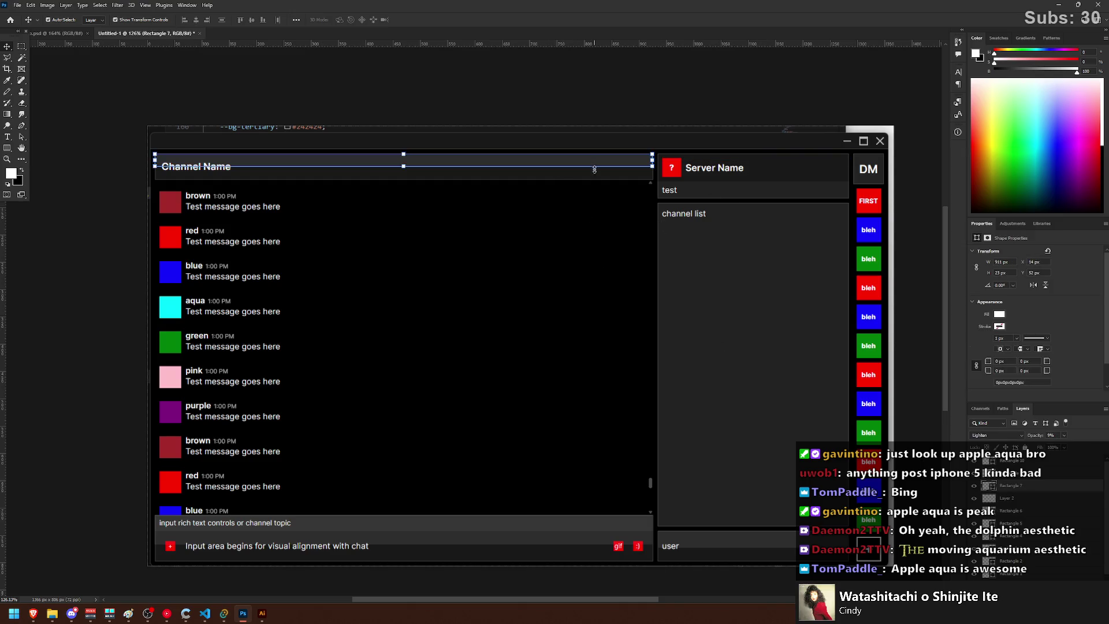
left_click(640, 528)
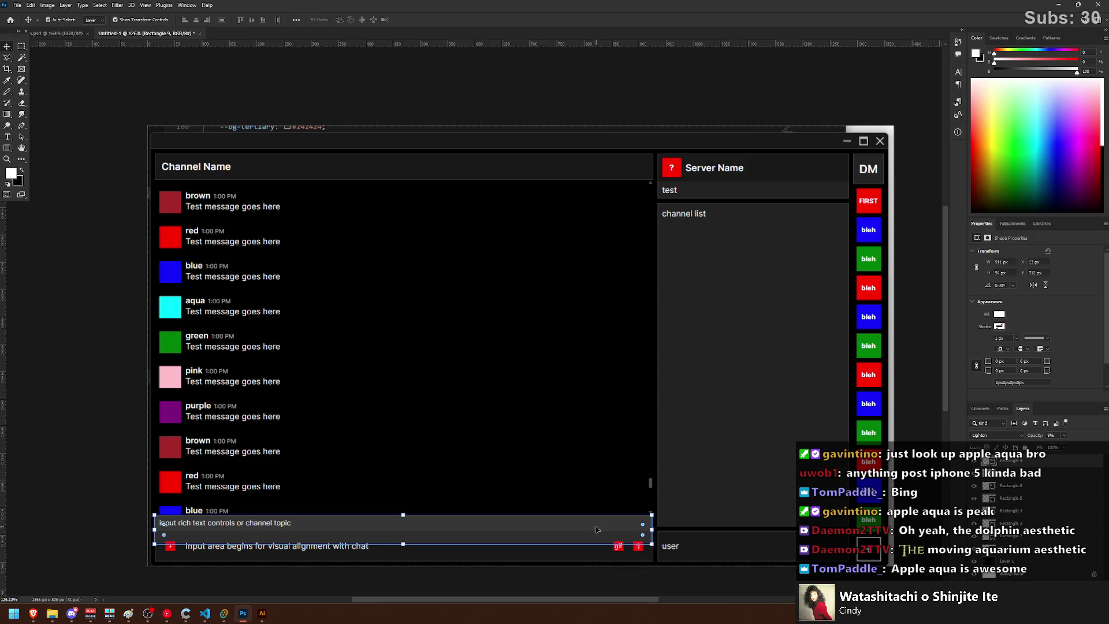
left_click(566, 148)
left_click(9, 115)
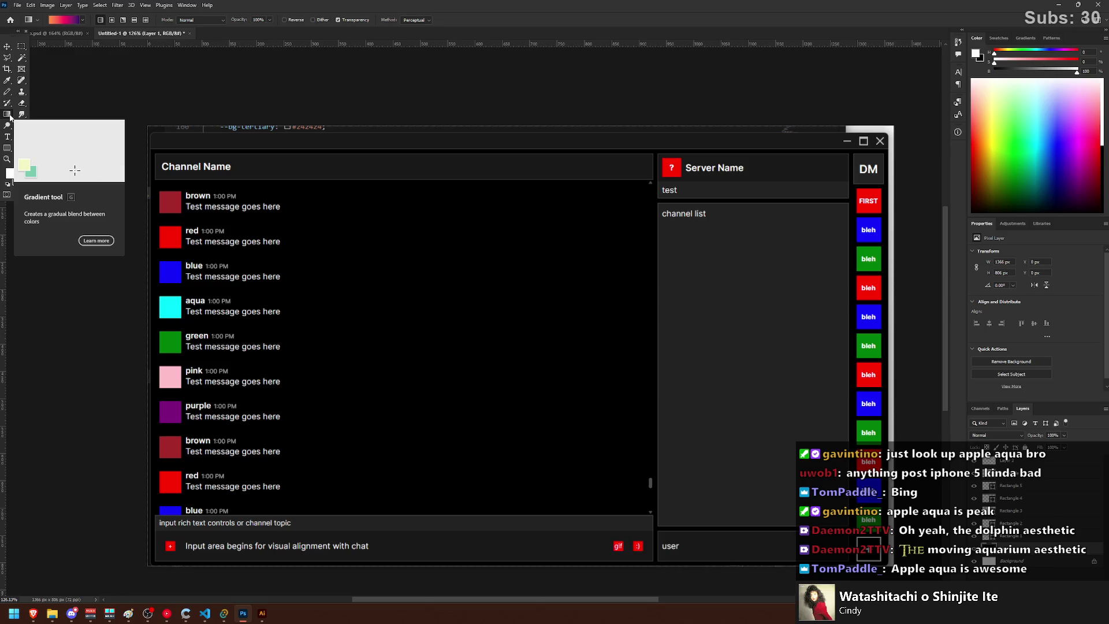
key("alt+bracketleft")
key("alt+bracketleft")
key("alt+bracketleft")
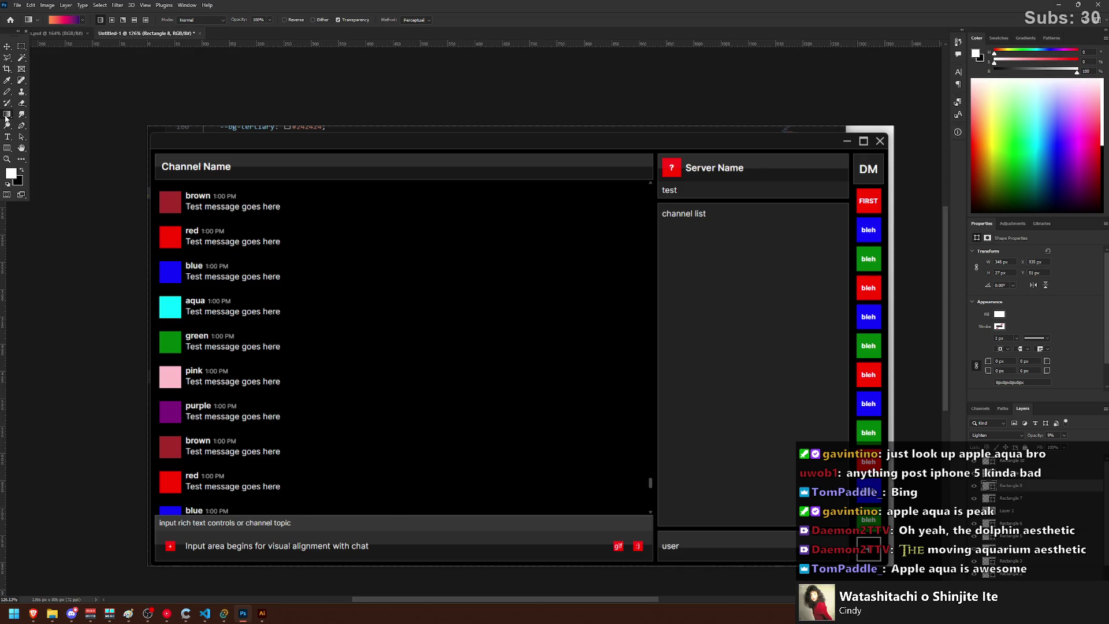
key("m")
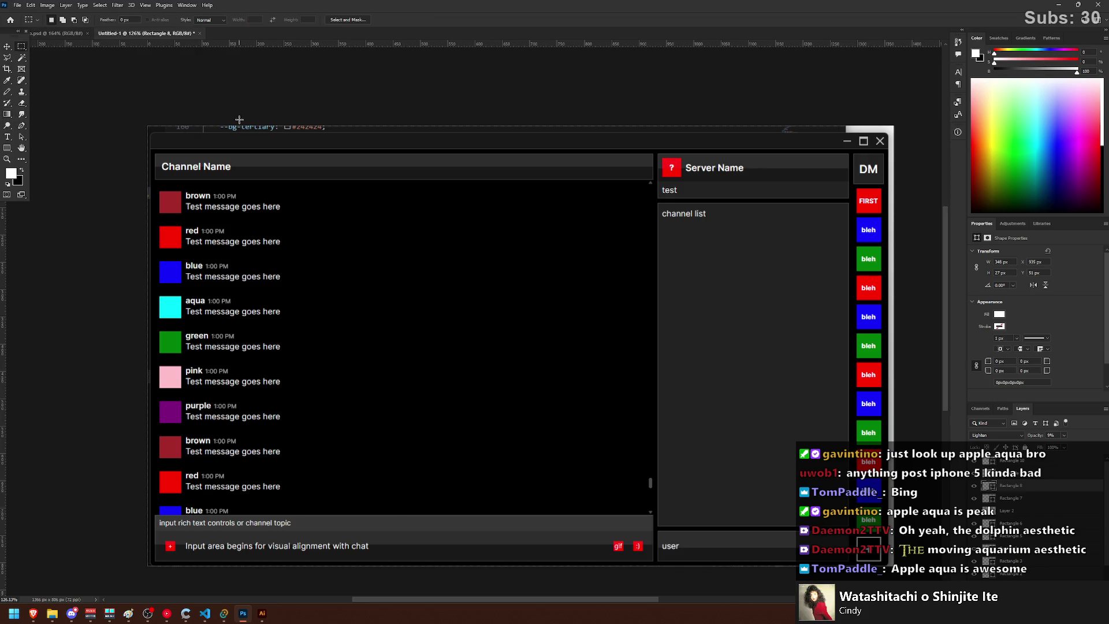
key("alt+Tab")
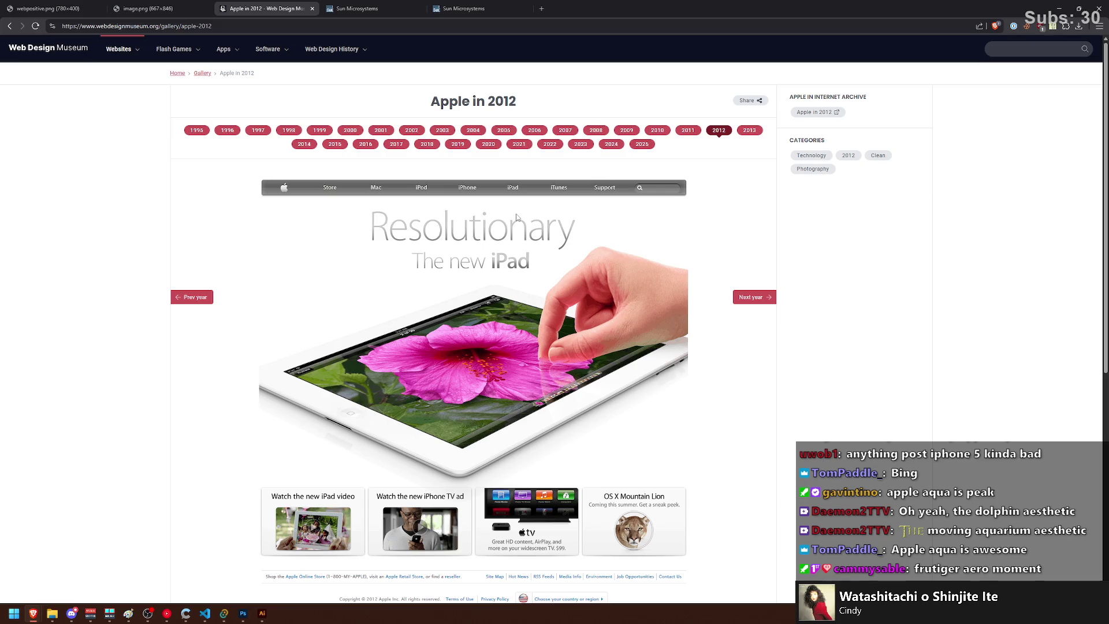
Step: Search the project for '-common' and jump to the --common-spacing declaration
left_click(253, 617)
left_click(243, 613)
left_click(224, 613)
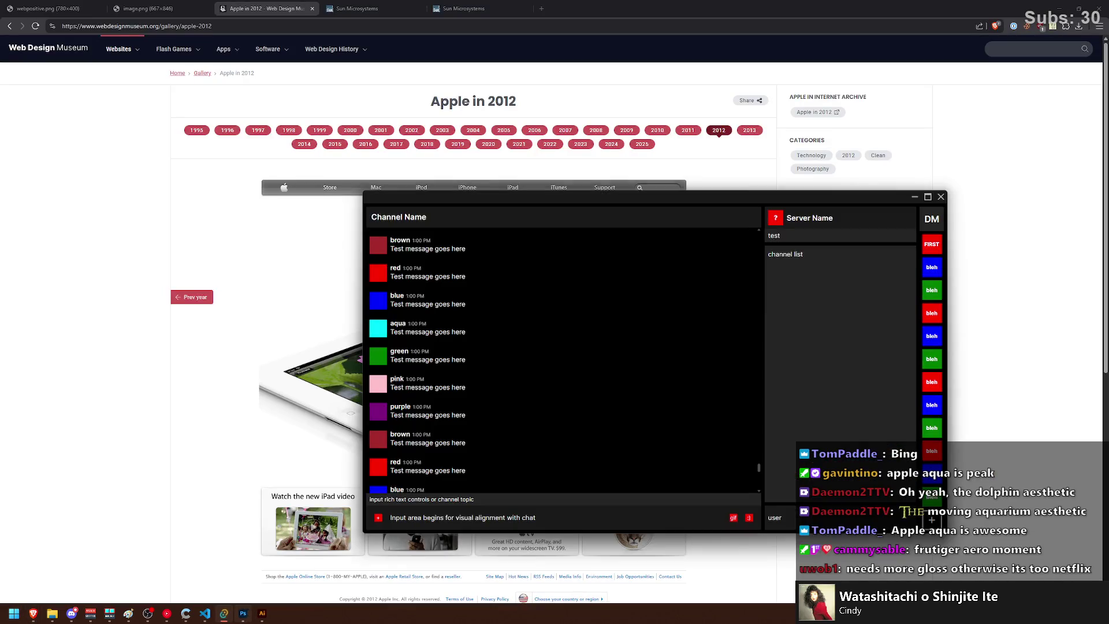
left_click(205, 614)
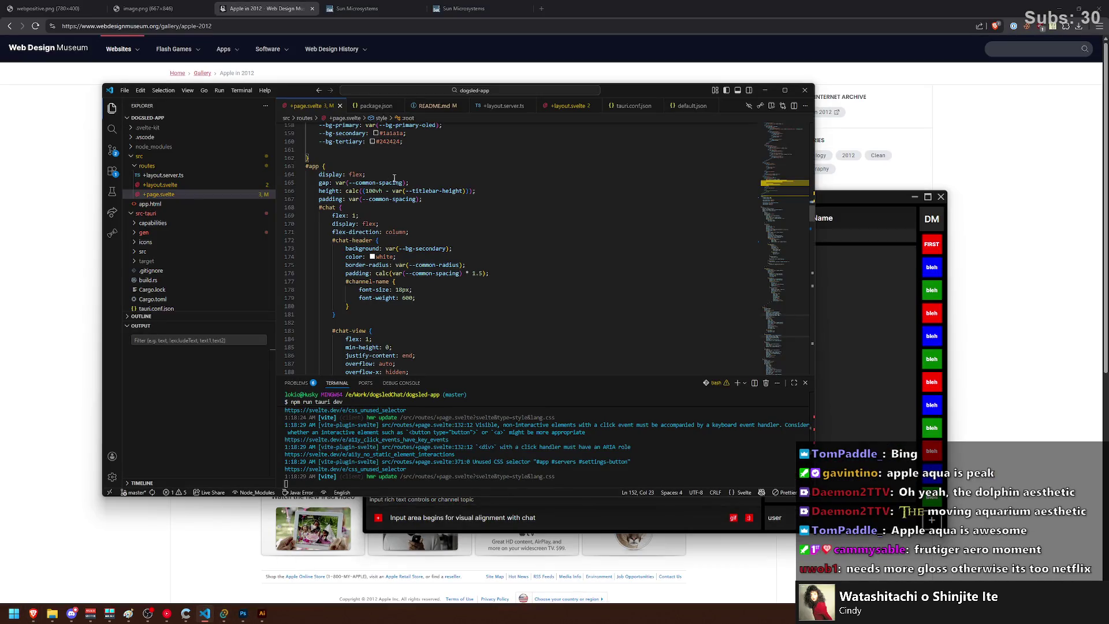
key("ctrl+shift+f")
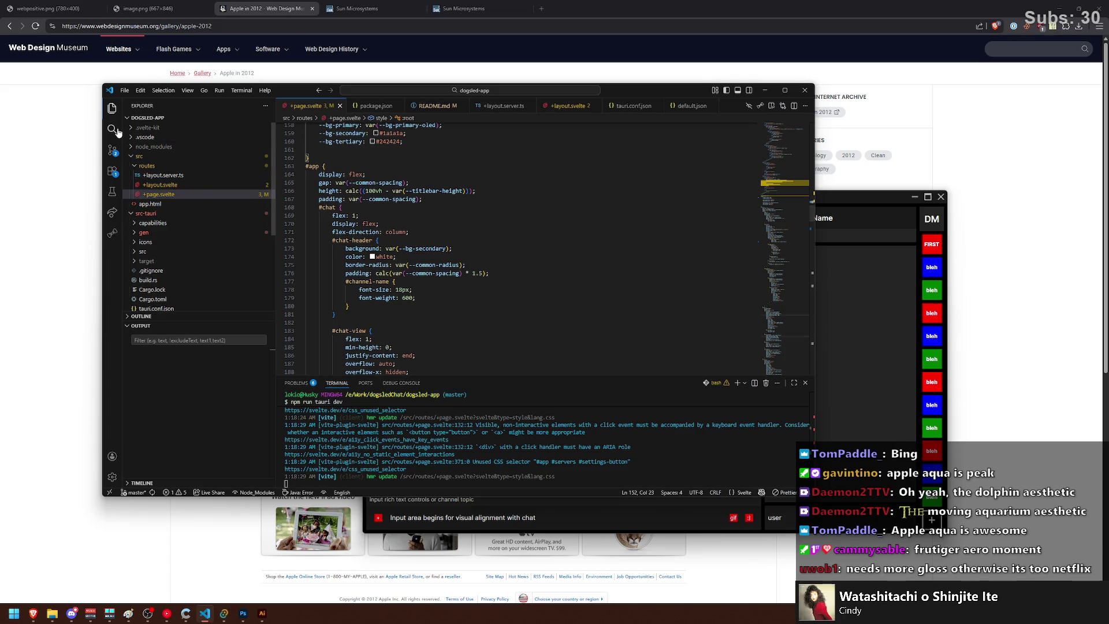
type("--common")
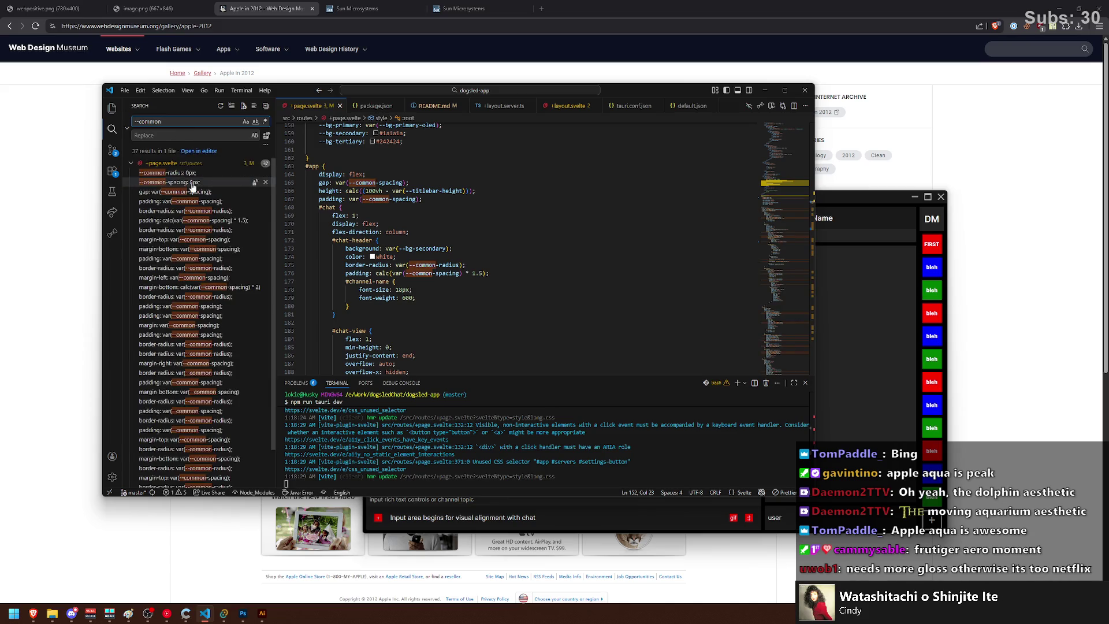
left_click(173, 182)
Step: Set --common-spacing to 0px, save, and check the reloaded chat app
key("BackSpace")
type("0")
key("ctrl+s")
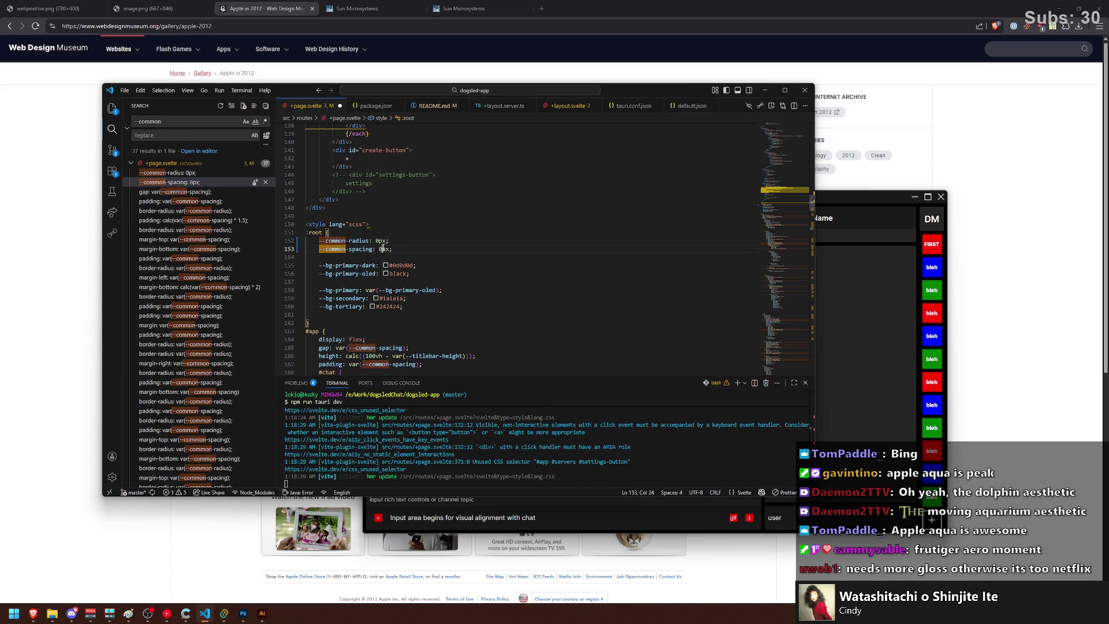
left_click(818, 308)
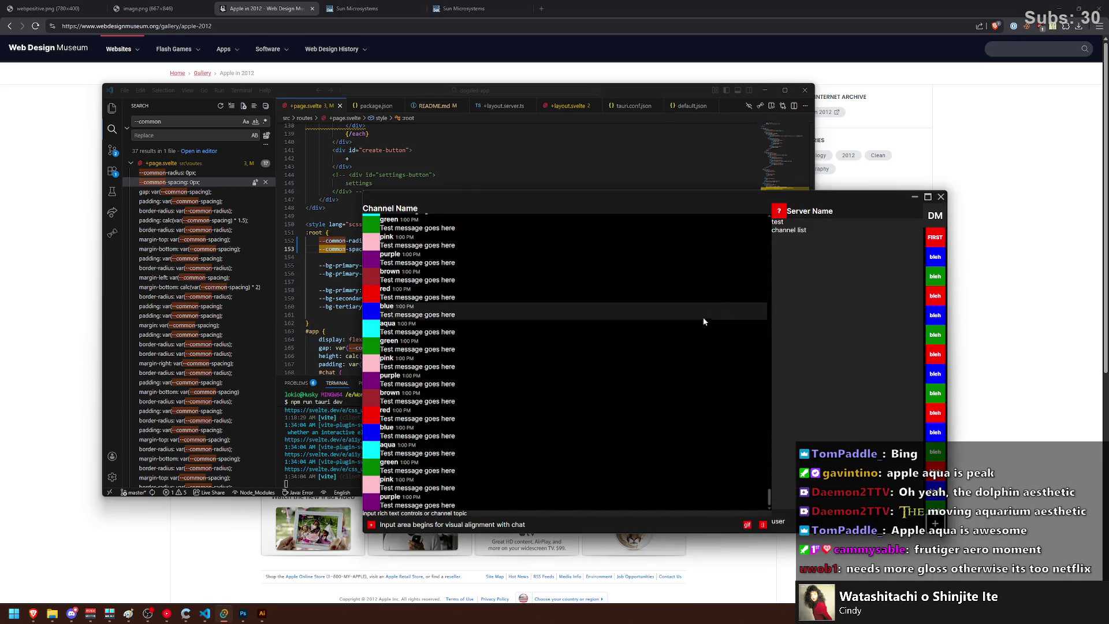
scroll(454, 451, "up", 3)
scroll(448, 433, "up", 10)
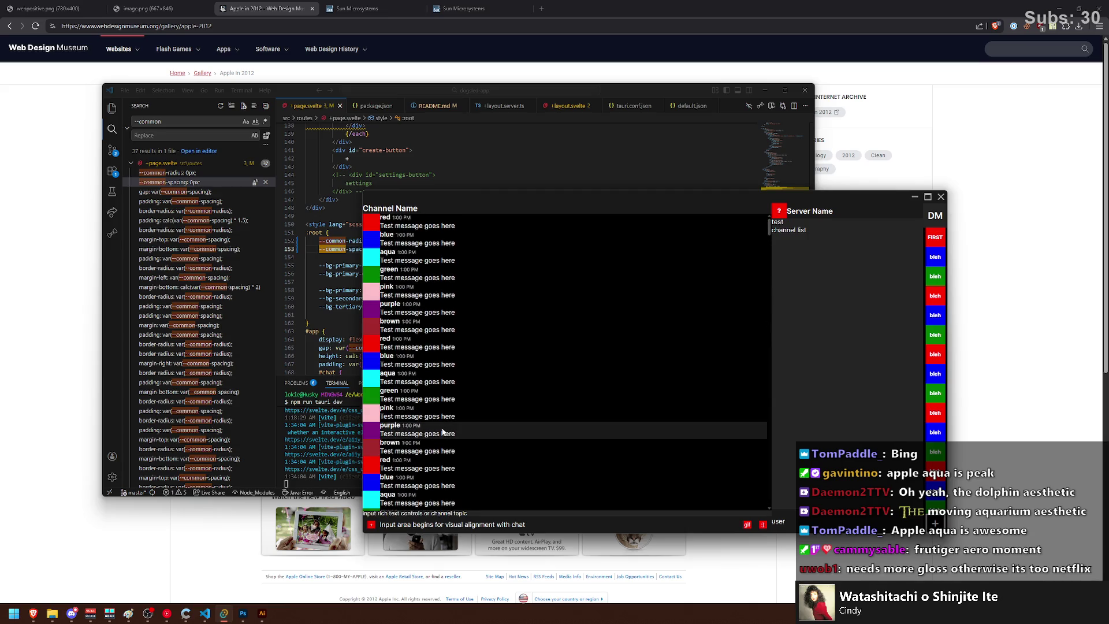
Step: Restore --common-spacing to 8px and select the gap value on line 165
left_click(347, 249)
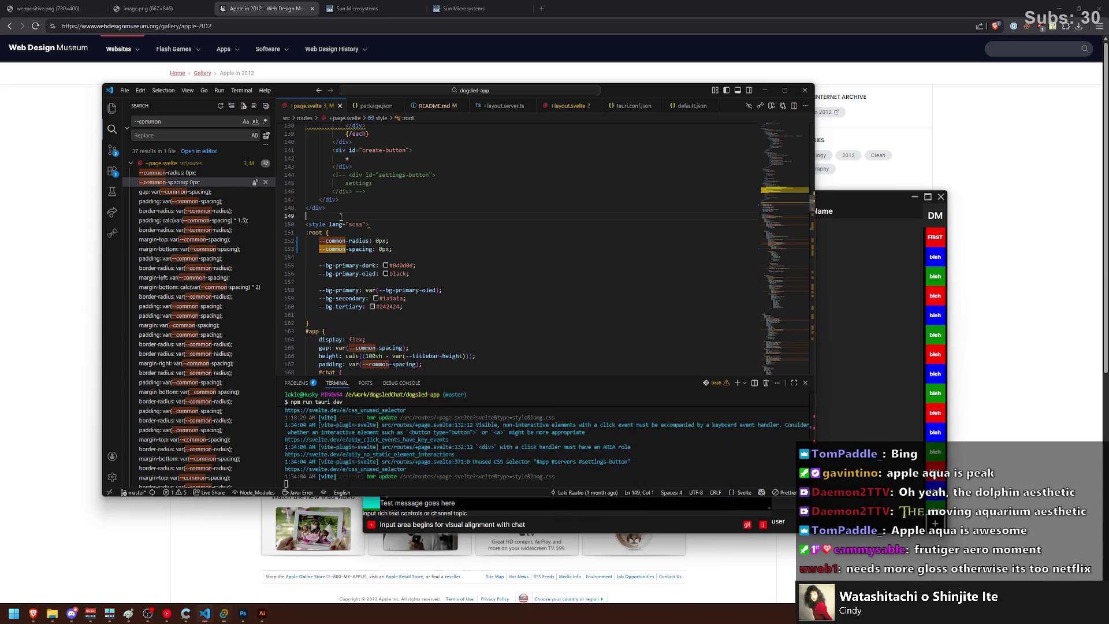
left_click(384, 249)
key("BackSpace")
type("8")
left_click(886, 324)
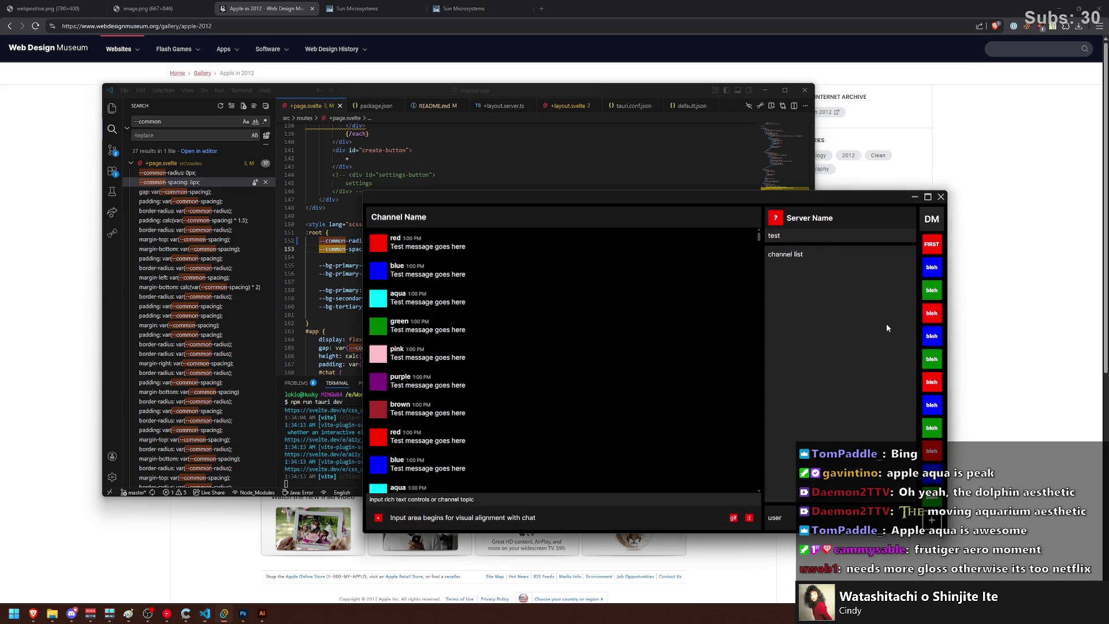
left_click(349, 158)
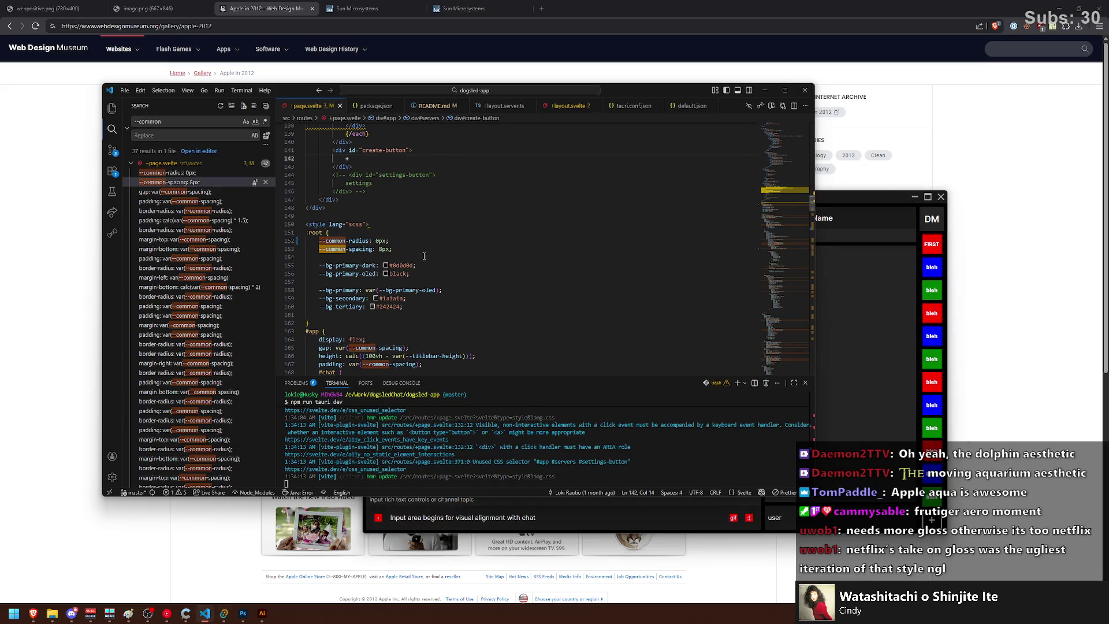
scroll(426, 256, "down", 3)
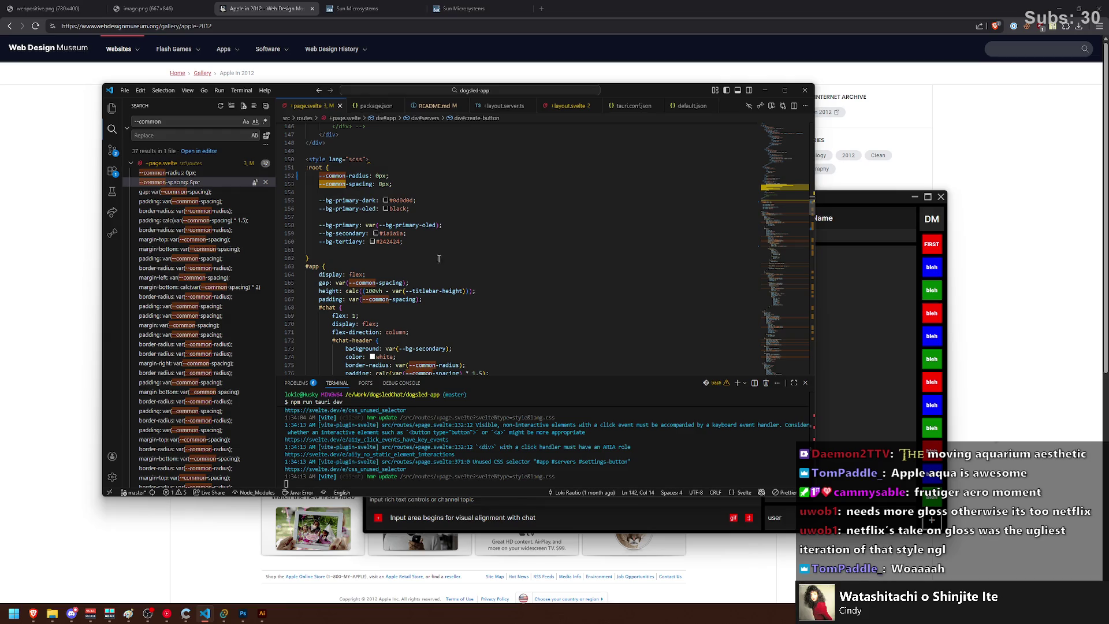
left_click_drag(407, 283, 335, 284)
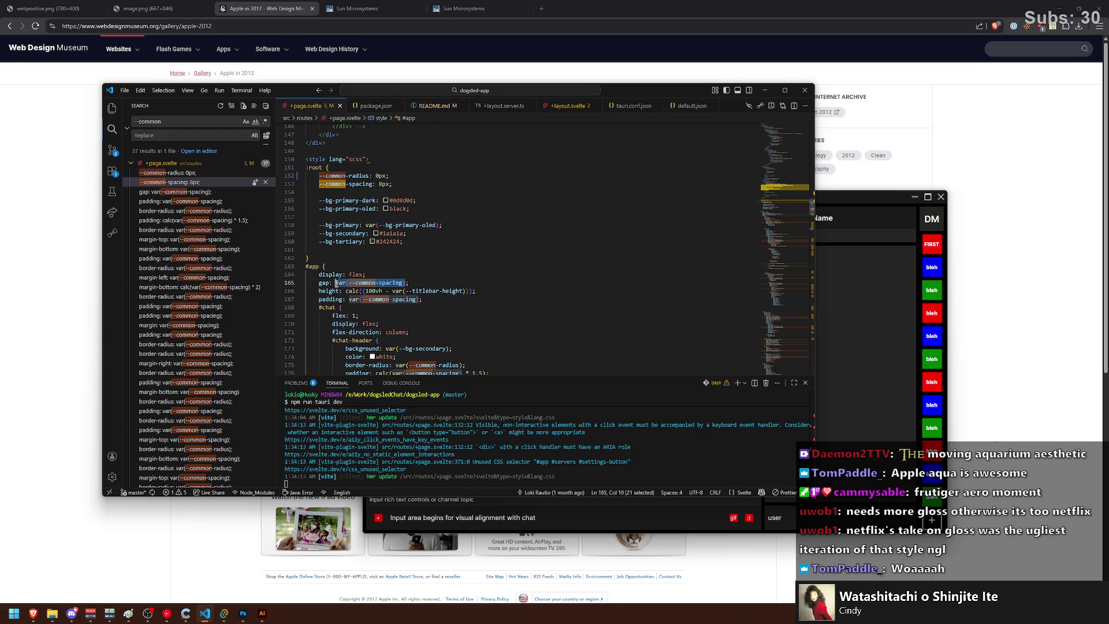
Step: Nudge the chat app window left and down, then bring the Apple in 2012 page forward
left_click(898, 290)
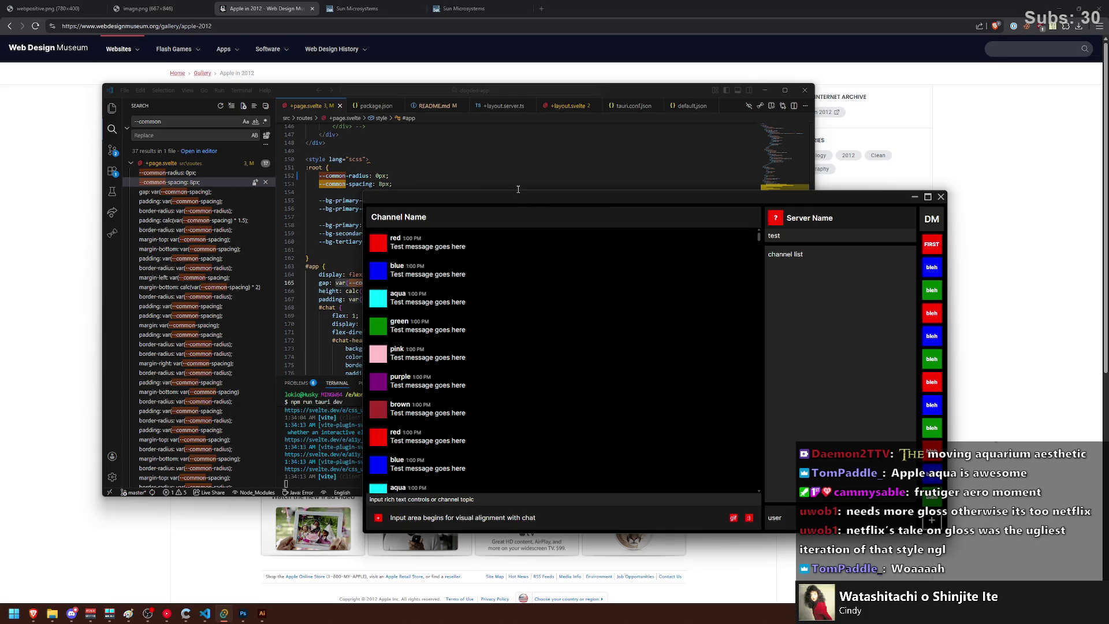
mouse_move(517, 197)
left_mouse_down()
mouse_move(468, 228)
mouse_move(467, 206)
left_mouse_up()
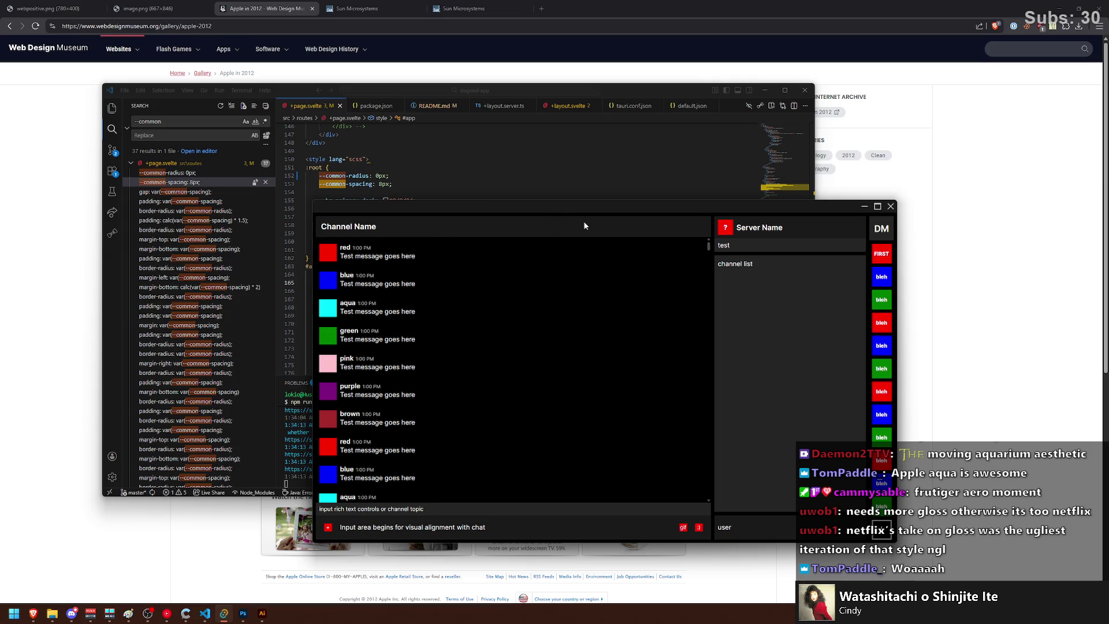
left_click(86, 137)
right_click(329, 190)
left_click(323, 191)
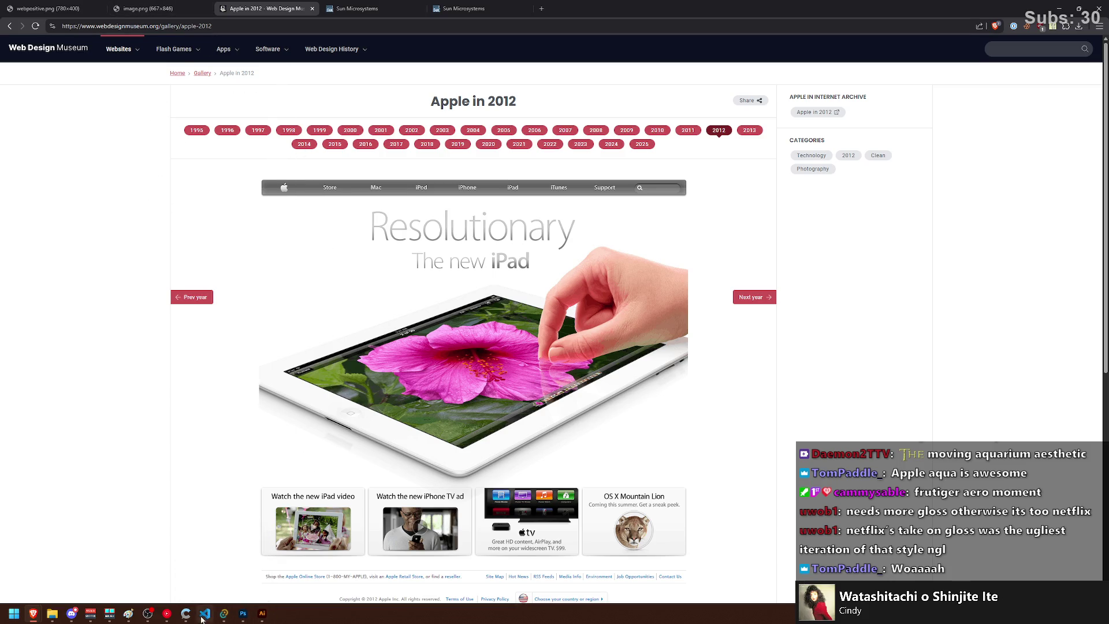
Step: Toggle between Apple's 2010 and 2011 pages, settling on 2011 with the iPhone 4S design
mouse_move(225, 618)
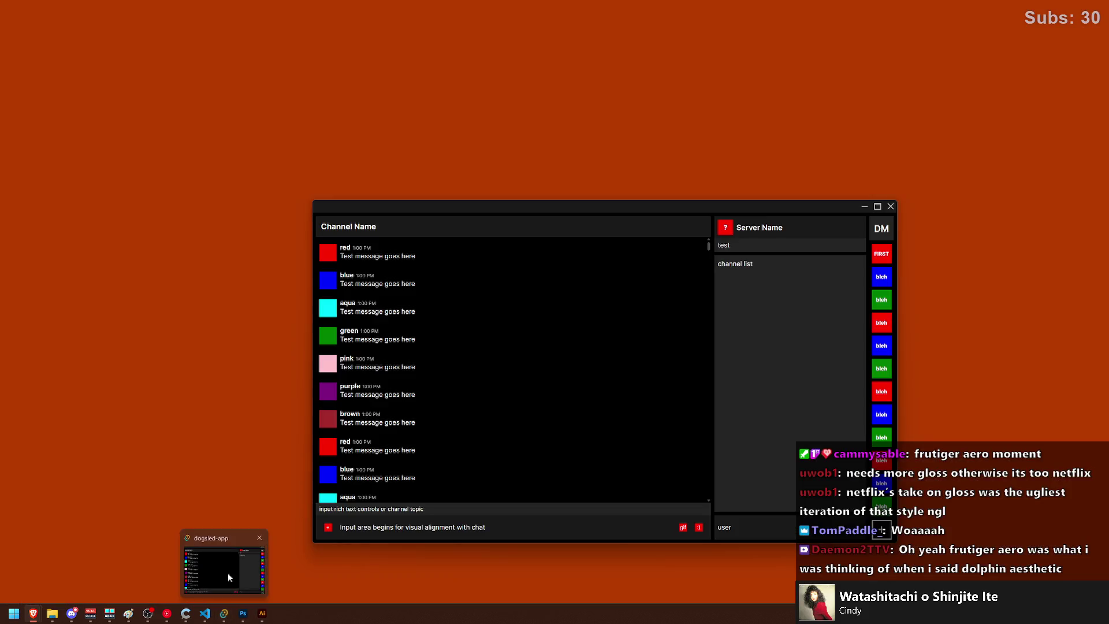
left_click(227, 573)
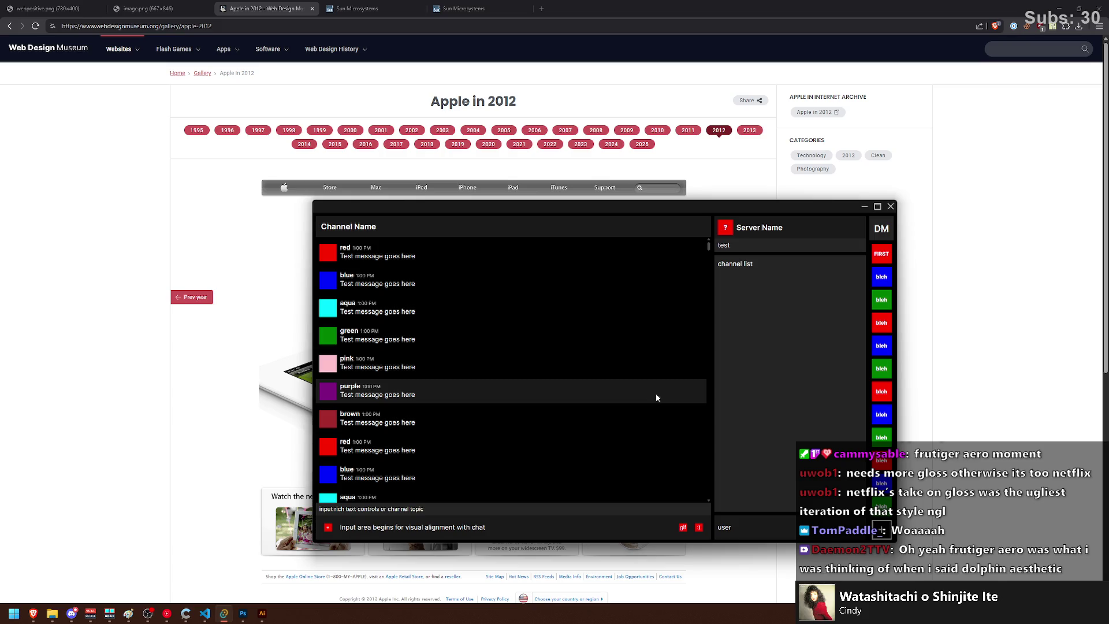
left_click(689, 132)
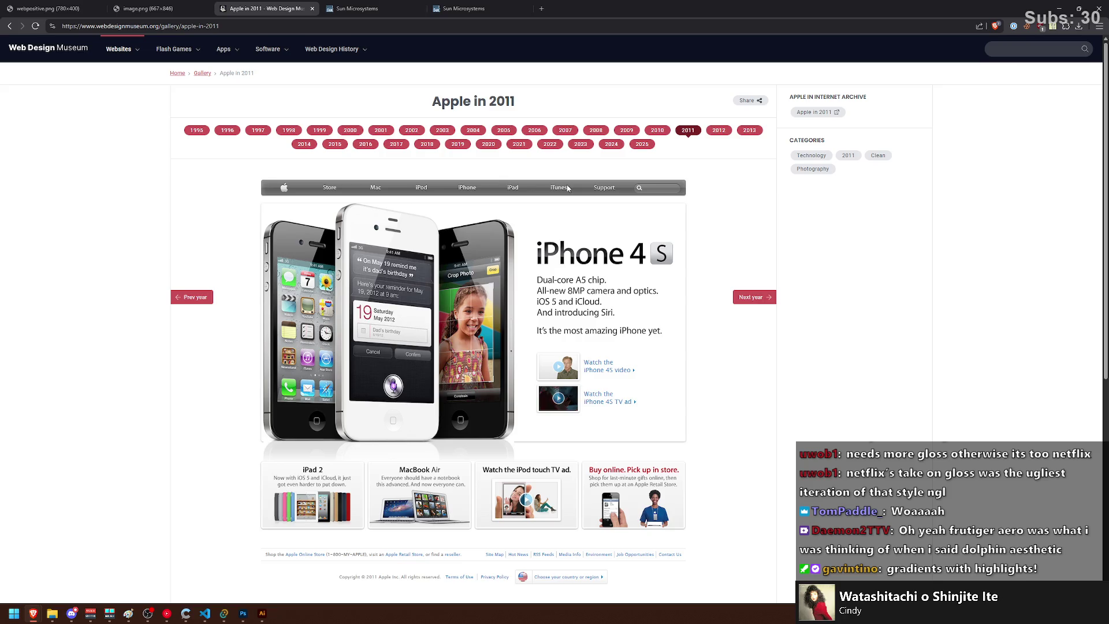
left_click(658, 131)
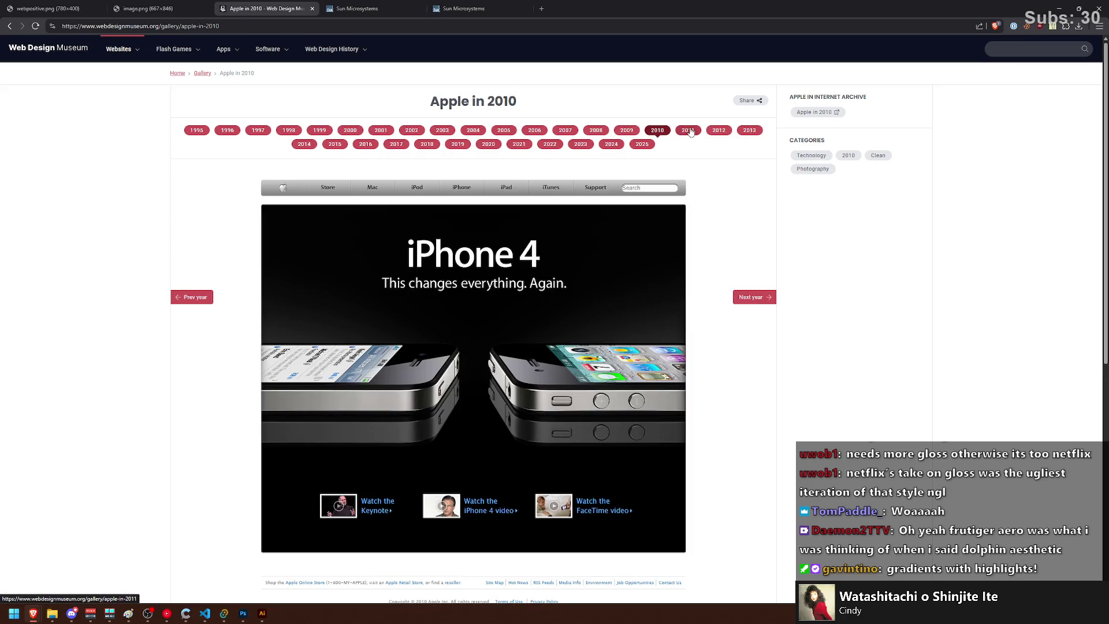
left_click(693, 131)
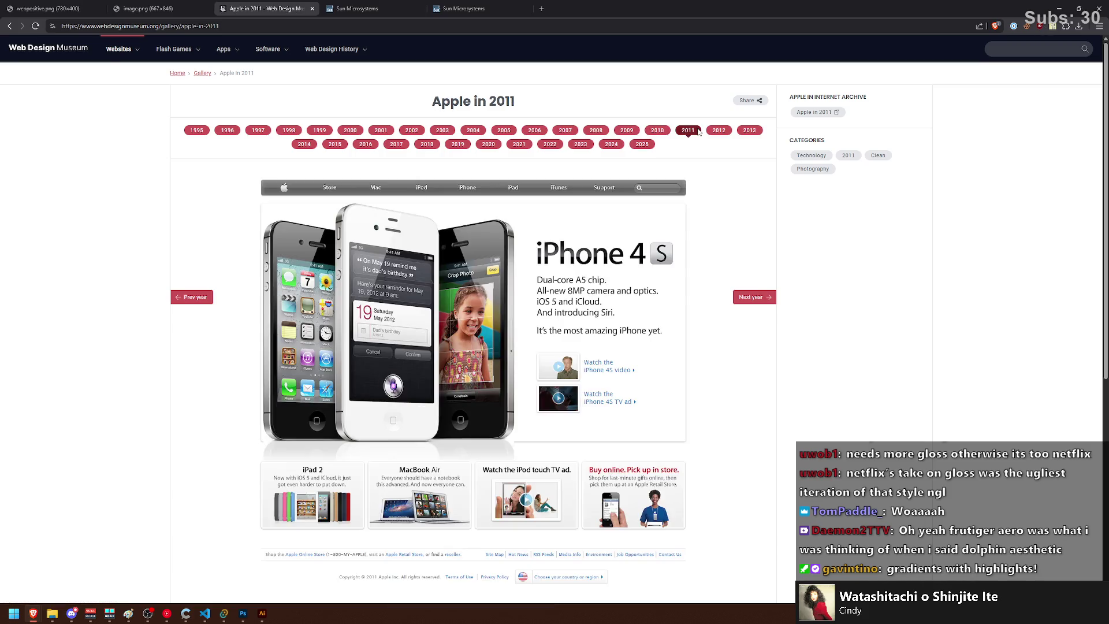
left_click(662, 133)
left_click(687, 131)
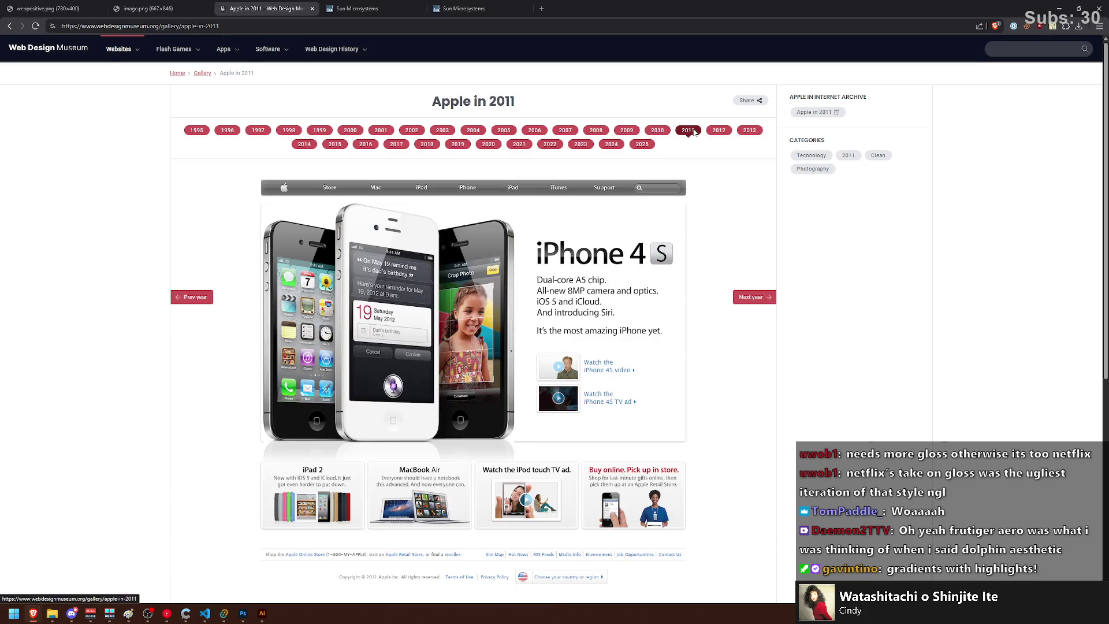
left_click(661, 131)
left_click(687, 132)
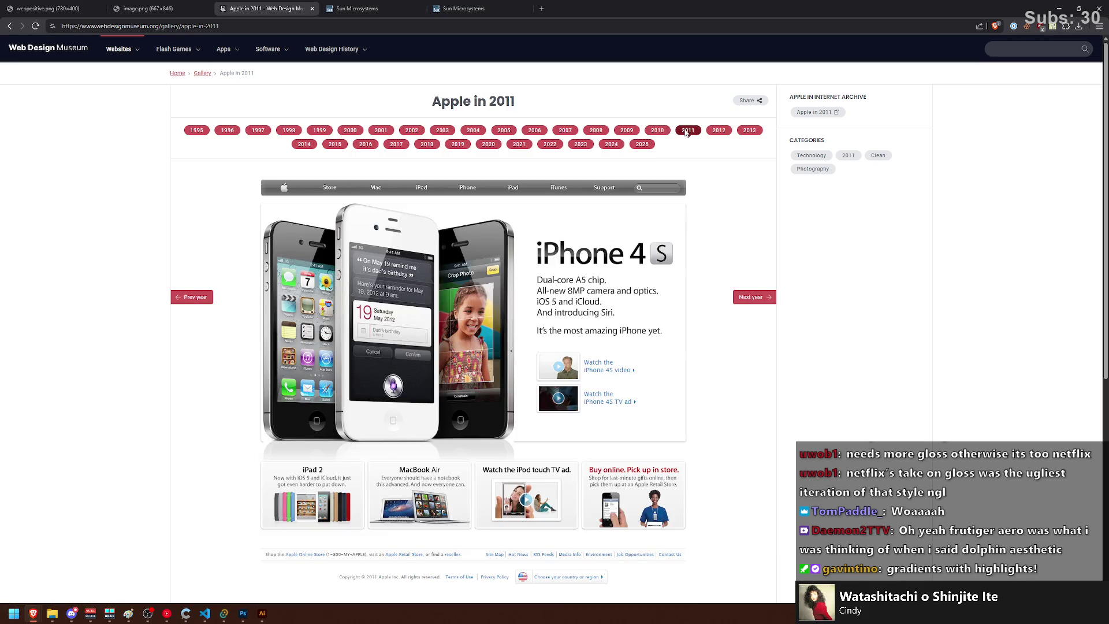
left_click(688, 130)
right_click(526, 198)
left_click(569, 249)
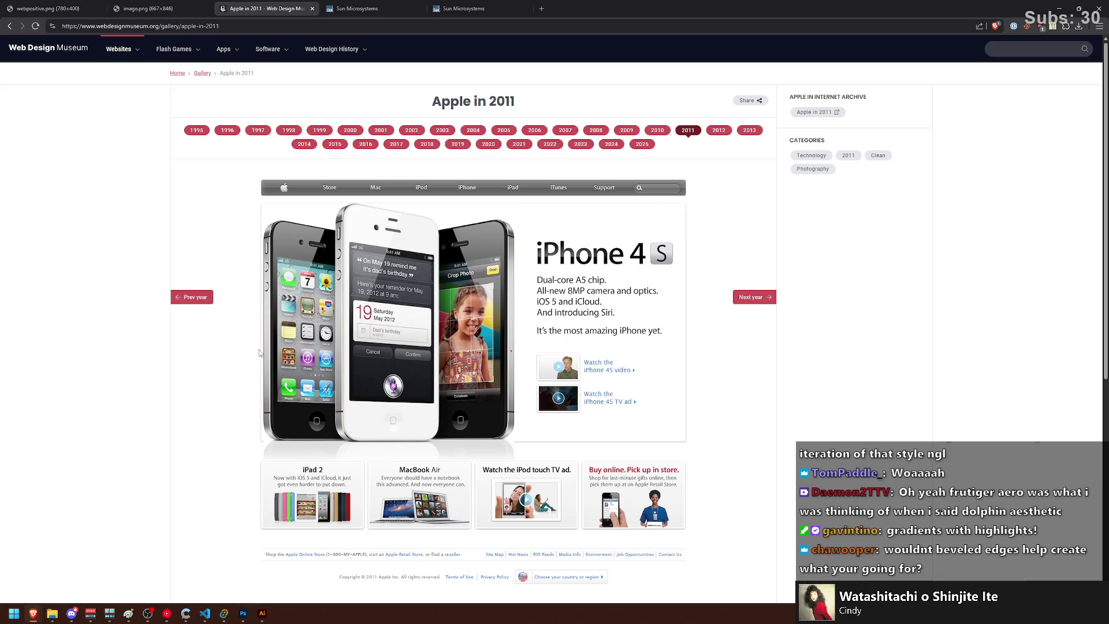
key("super+shift+s")
left_click_drag(248, 173, 317, 209)
key("super")
type("paint")
key("Return")
key("ctrl+v")
scroll(455, 162, "up", 7)
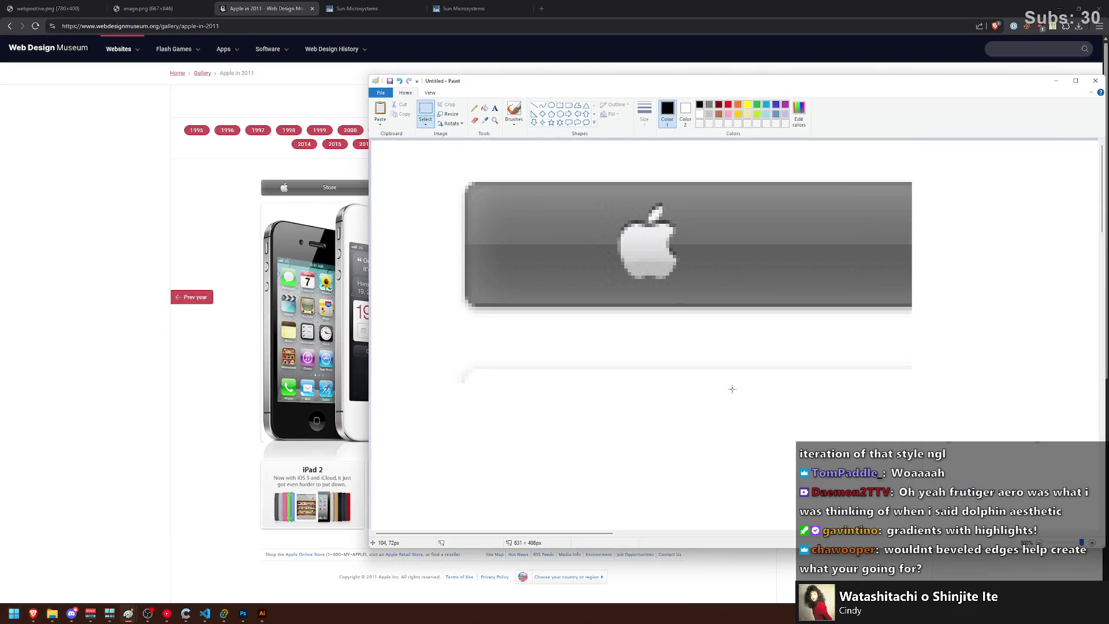
mouse_move(471, 183)
left_mouse_down()
mouse_move(936, 228)
mouse_move(936, 240)
left_mouse_up()
left_click(938, 240)
left_click_drag(470, 192, 1086, 253)
left_click(893, 313)
scroll(566, 223, "down", 3)
scroll(557, 225, "up", 3)
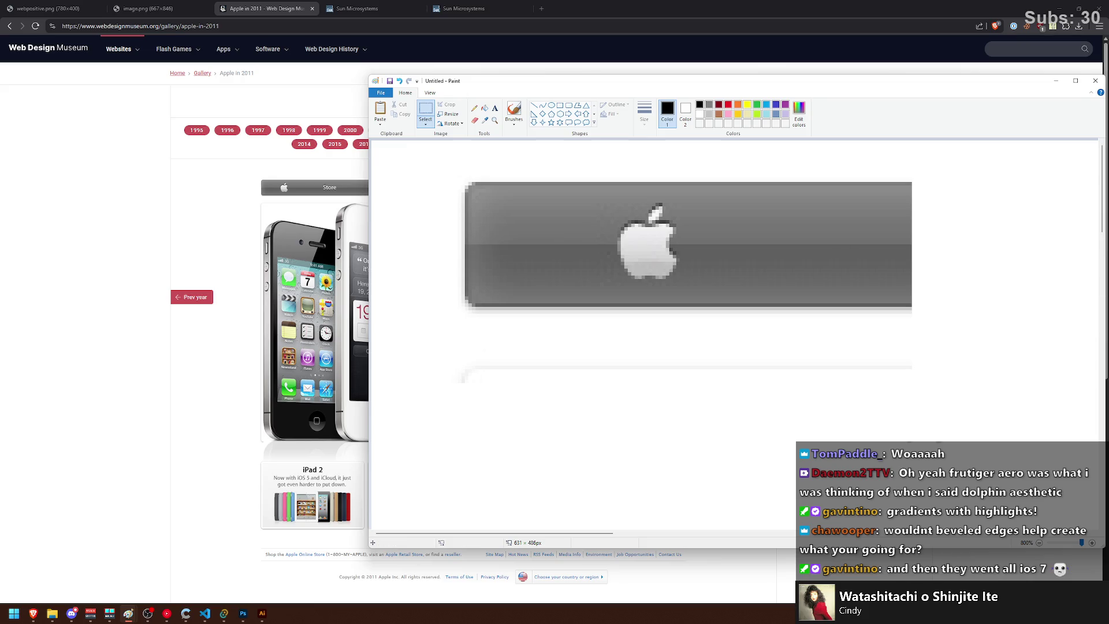
key("alt+Tab")
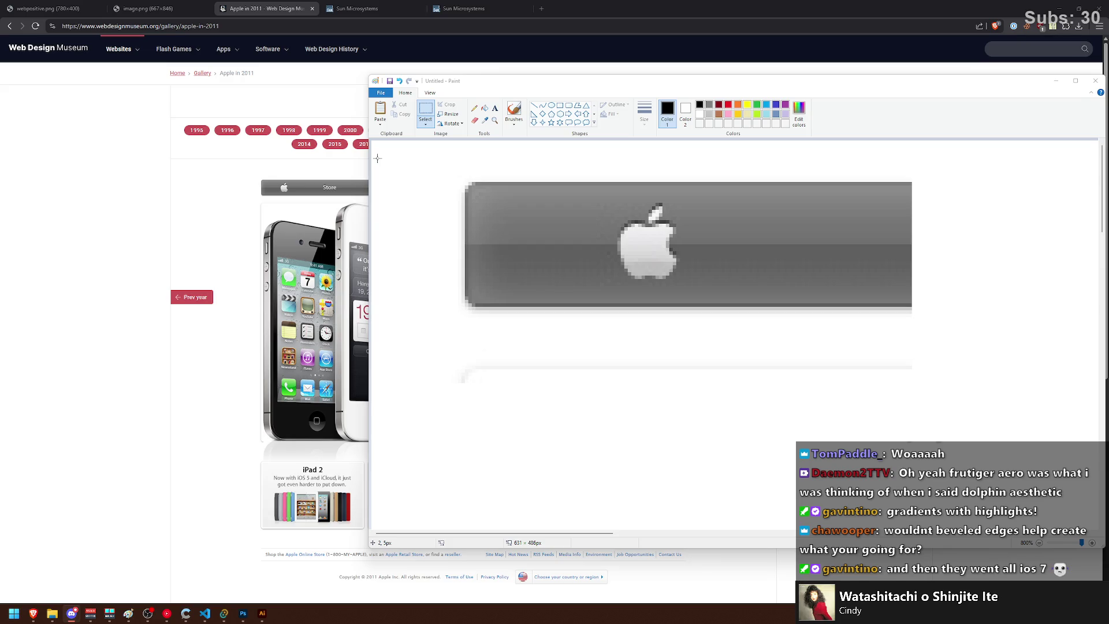
mouse_move(411, 153)
left_mouse_down()
mouse_move(904, 396)
mouse_move(962, 446)
left_mouse_up()
key("Delete")
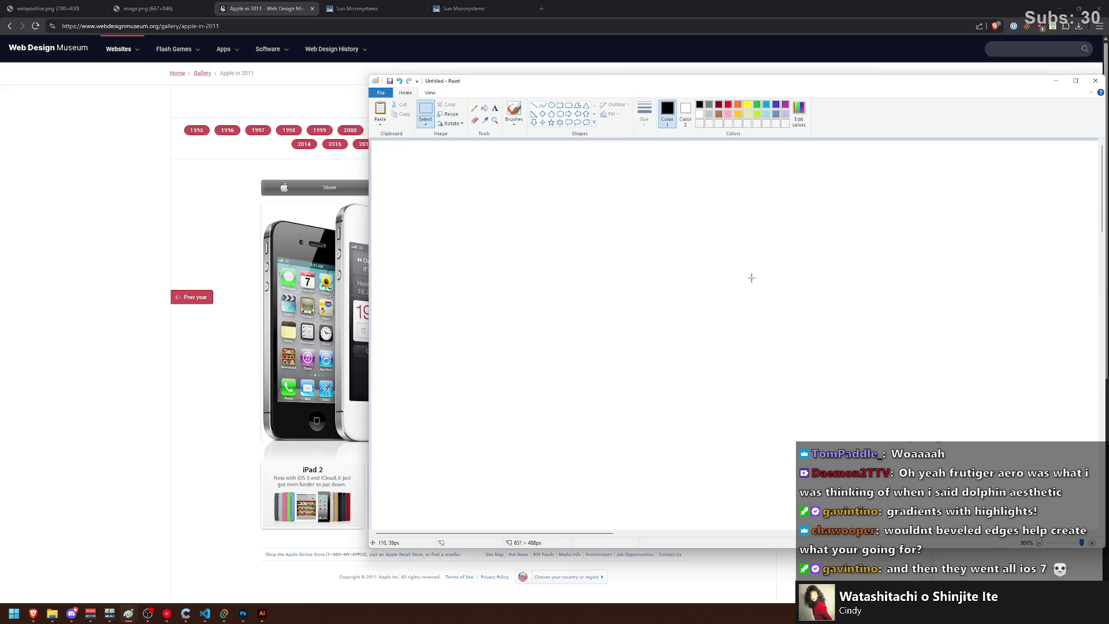
scroll(554, 244, "down", 1)
mouse_move(486, 88)
left_mouse_down()
mouse_move(705, 138)
mouse_move(410, 107)
mouse_move(381, 87)
mouse_move(483, 127)
mouse_move(390, 111)
left_mouse_up()
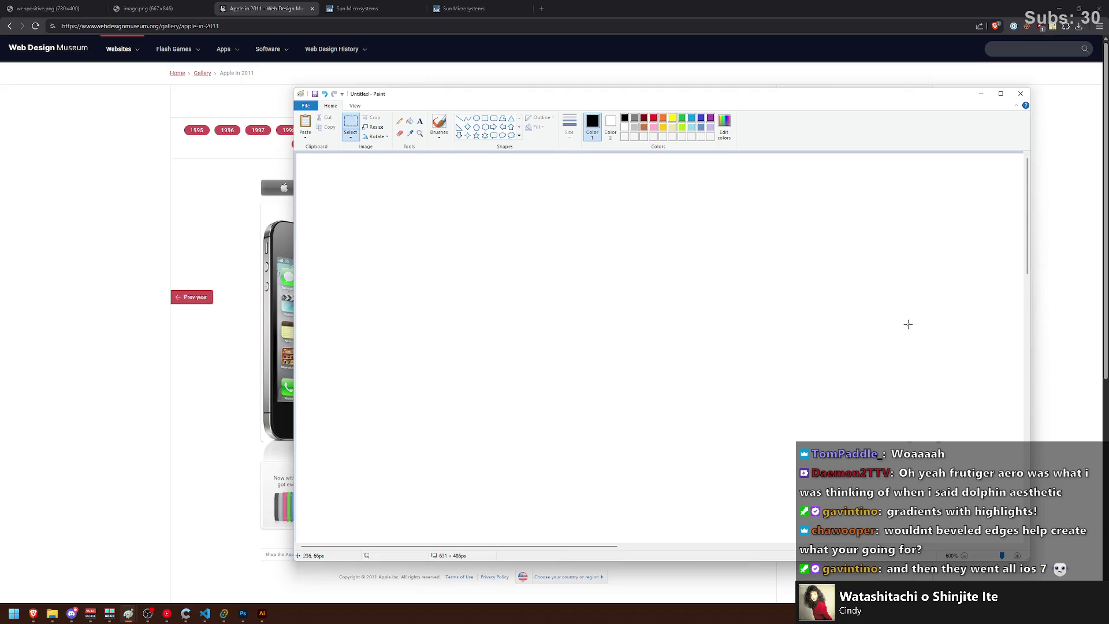
left_click_drag(415, 98, 429, 107)
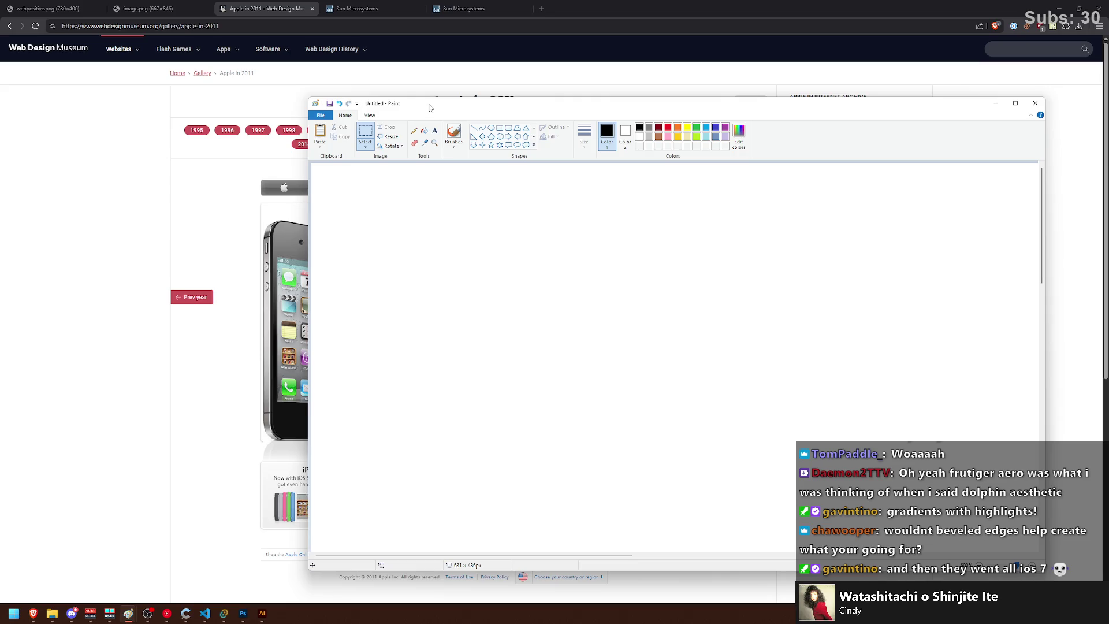
key("alt+Tab")
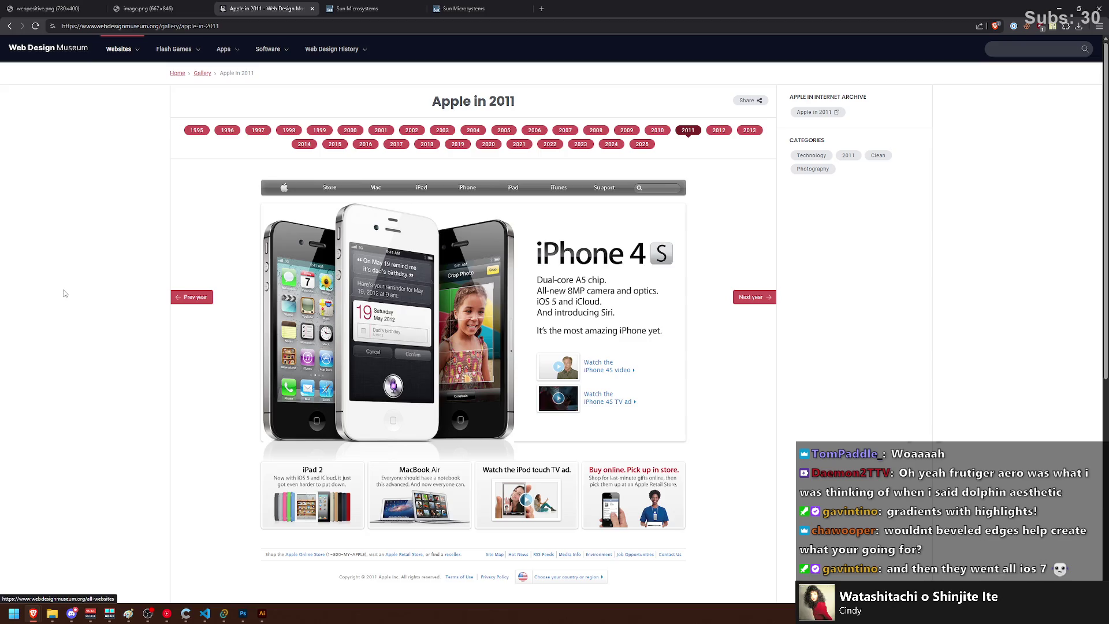
Step: Open the Golden Age of Web Design gallery from All Websites and advance to page 3
mouse_move(121, 47)
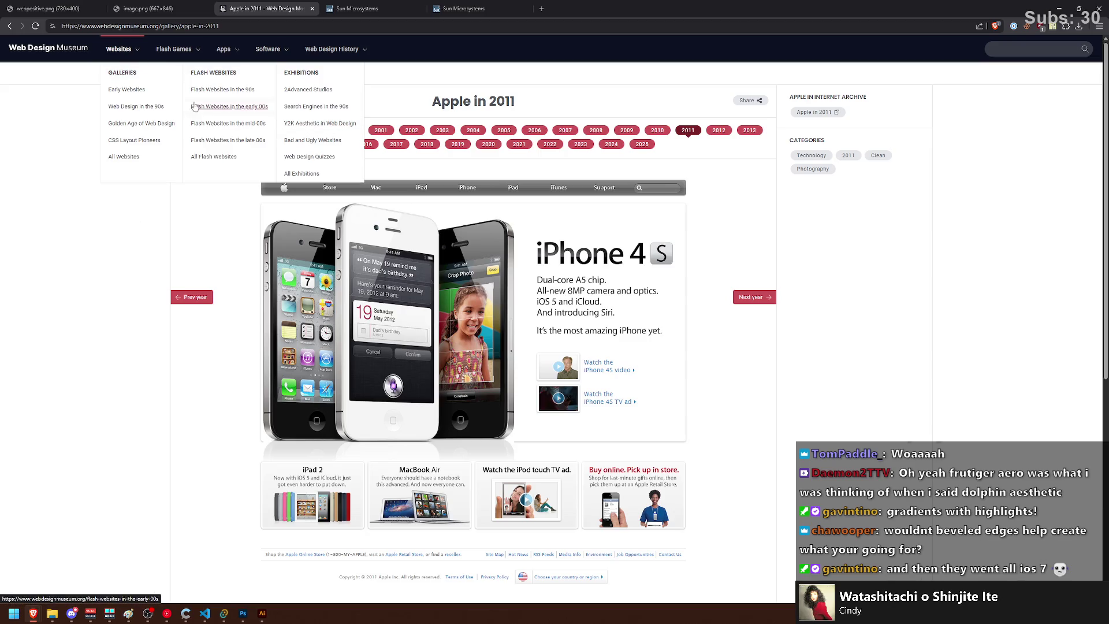
left_click(119, 49)
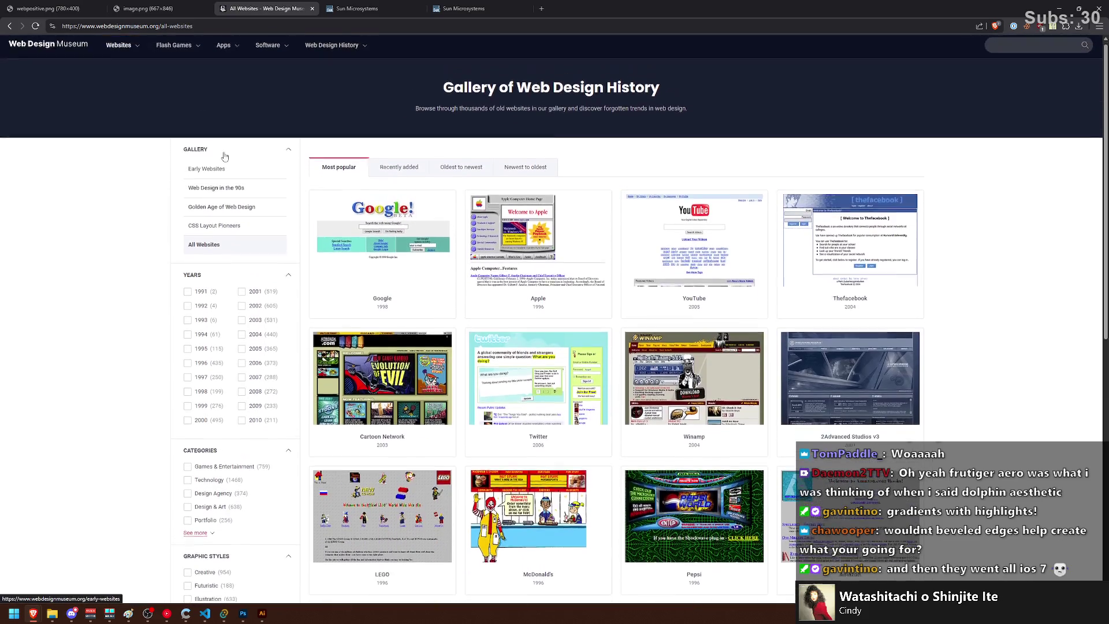
mouse_move(119, 49)
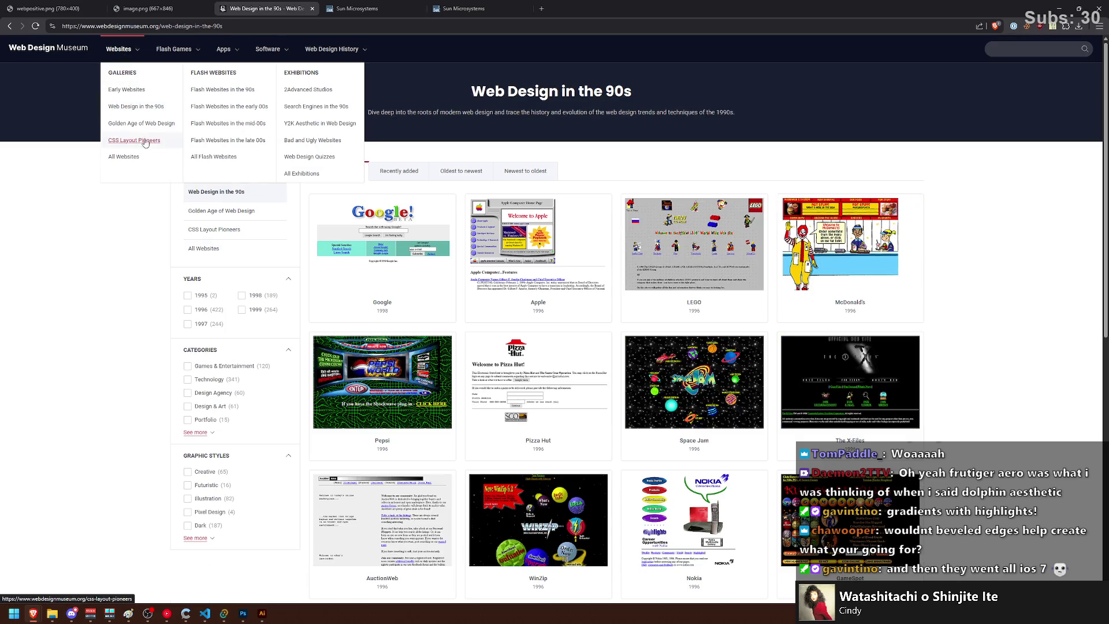
left_click(149, 129)
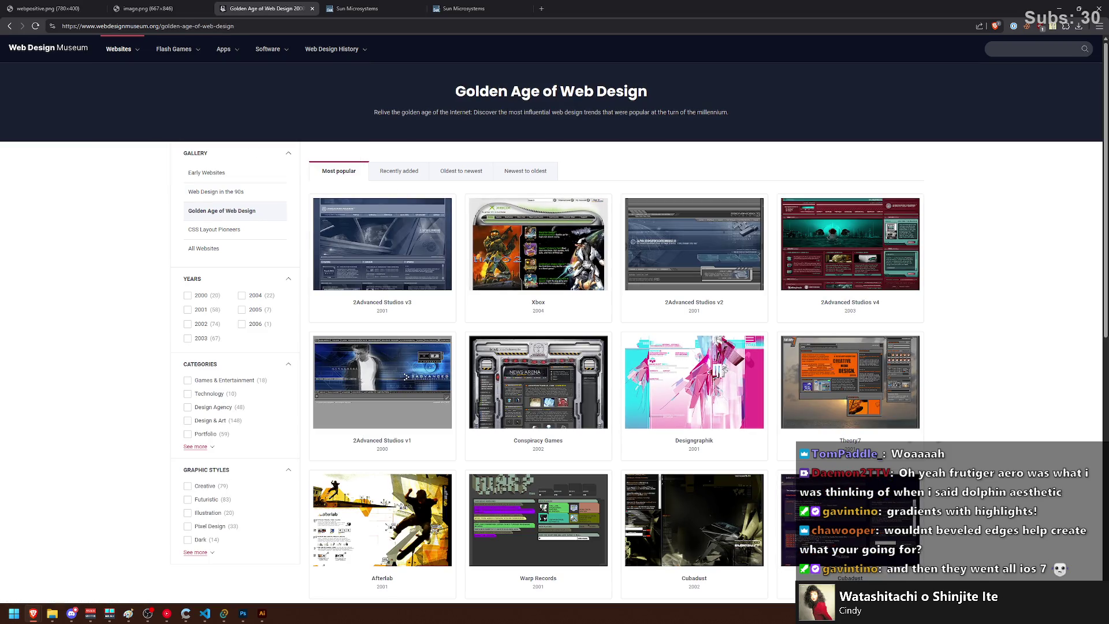
scroll(646, 439, "down", 3)
scroll(646, 439, "down", 3)
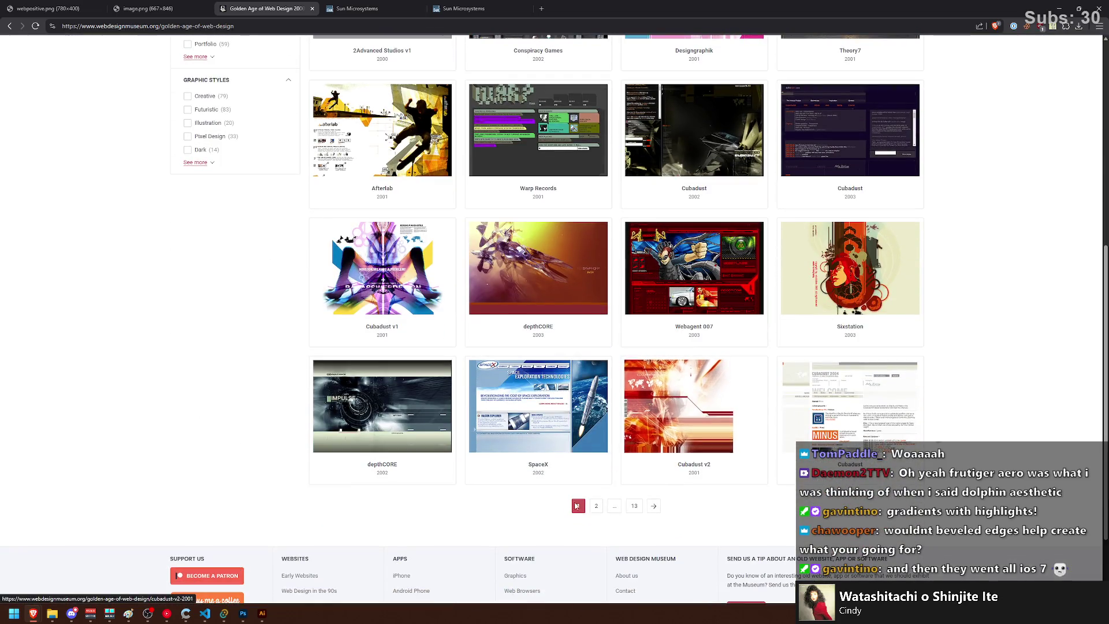
left_click(595, 507)
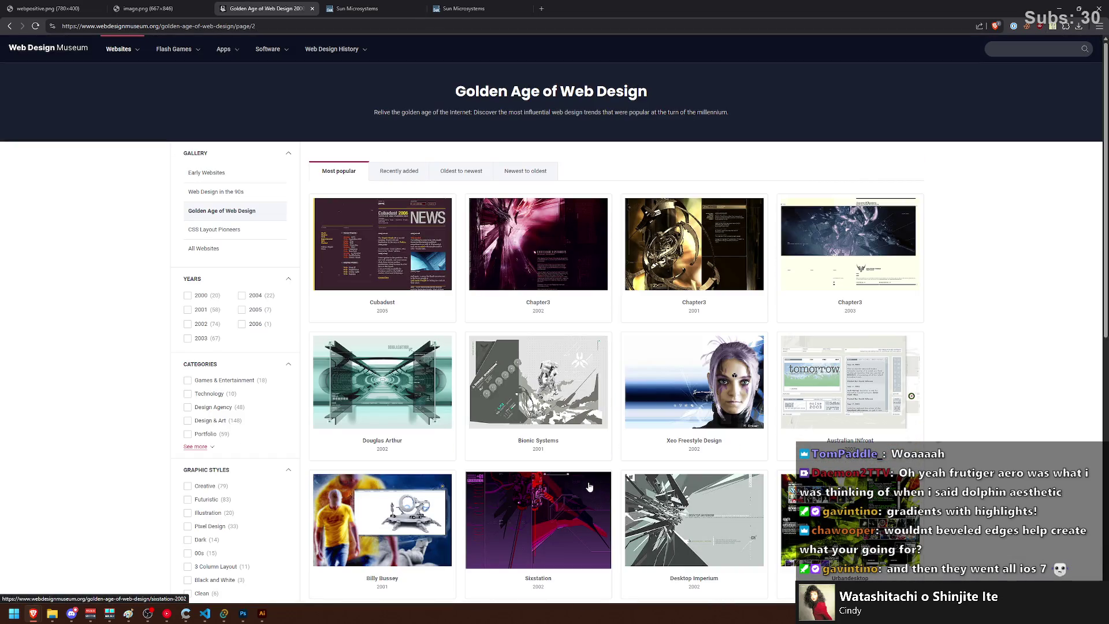
scroll(589, 486, "down", 7)
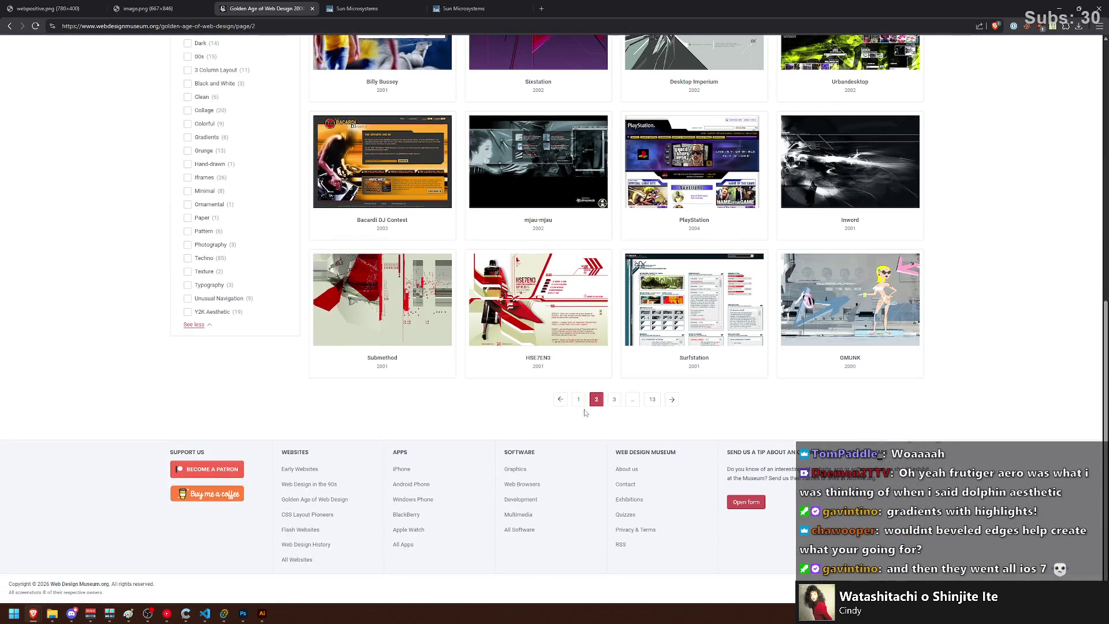
left_click(615, 399)
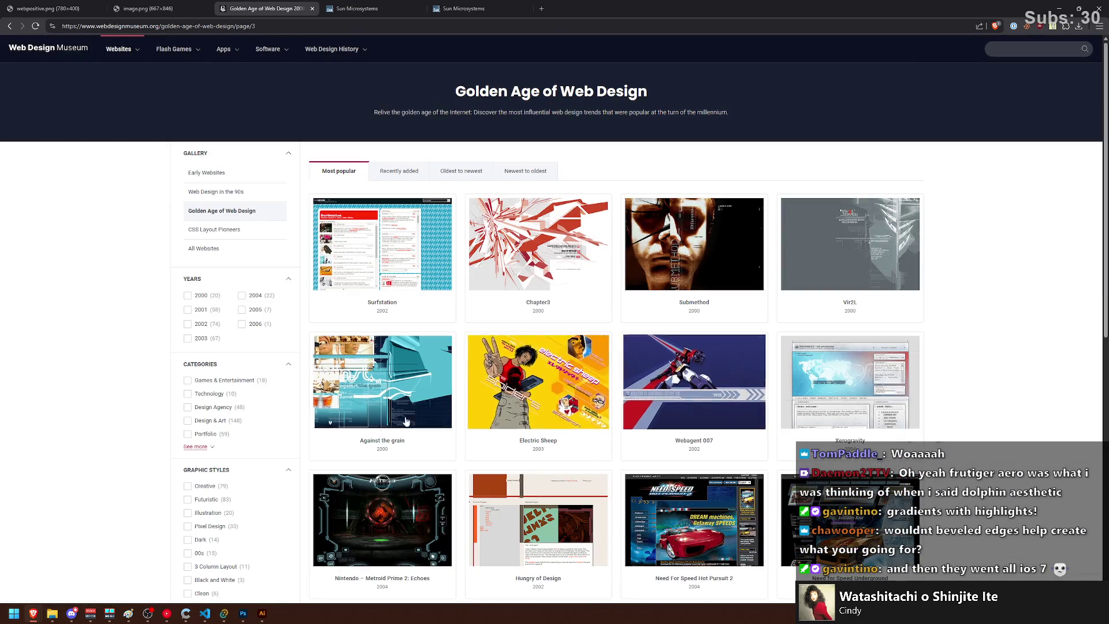
Step: Continue through the gallery's pages 4, 5 and 6
scroll(693, 441, "down", 3)
scroll(693, 440, "down", 4)
scroll(615, 484, "up", 2)
scroll(615, 484, "down", 2)
left_click(623, 399)
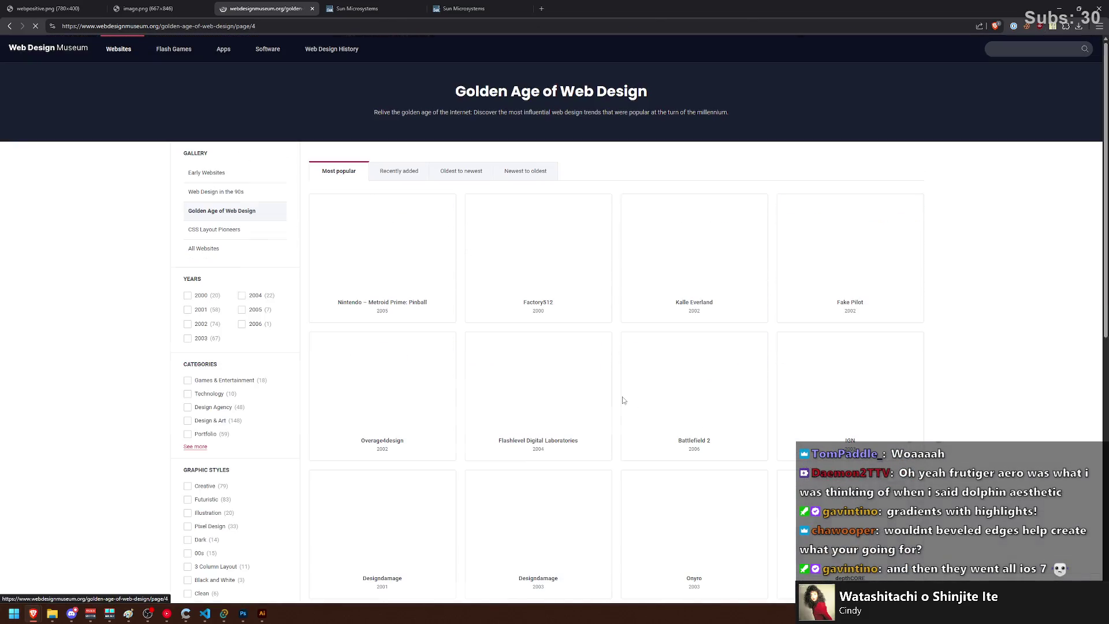
scroll(623, 400, "down", 8)
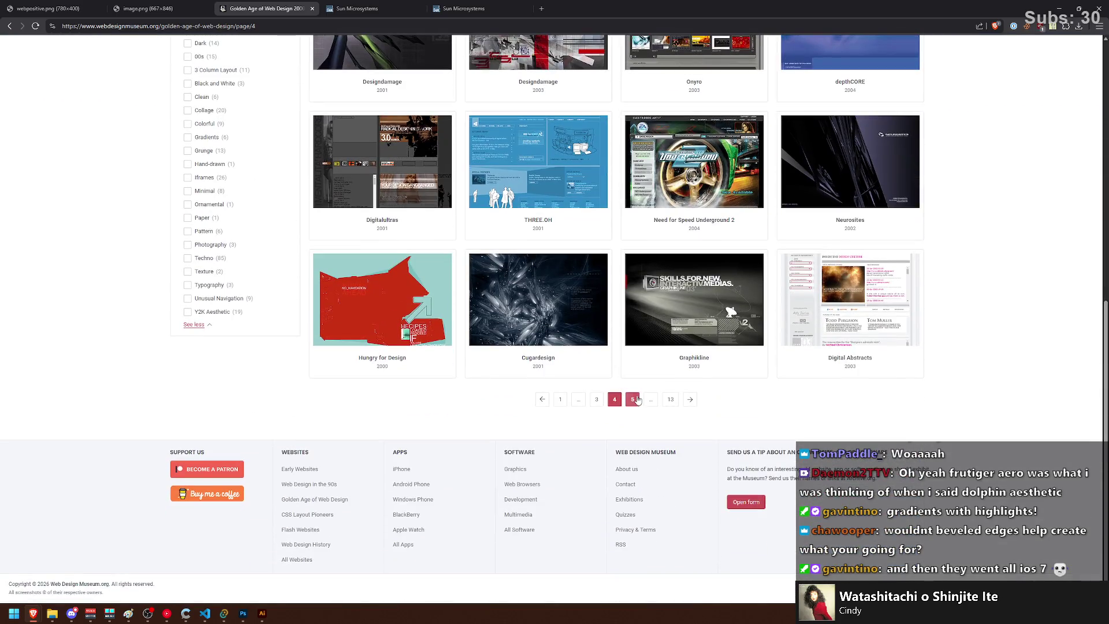
left_click(633, 399)
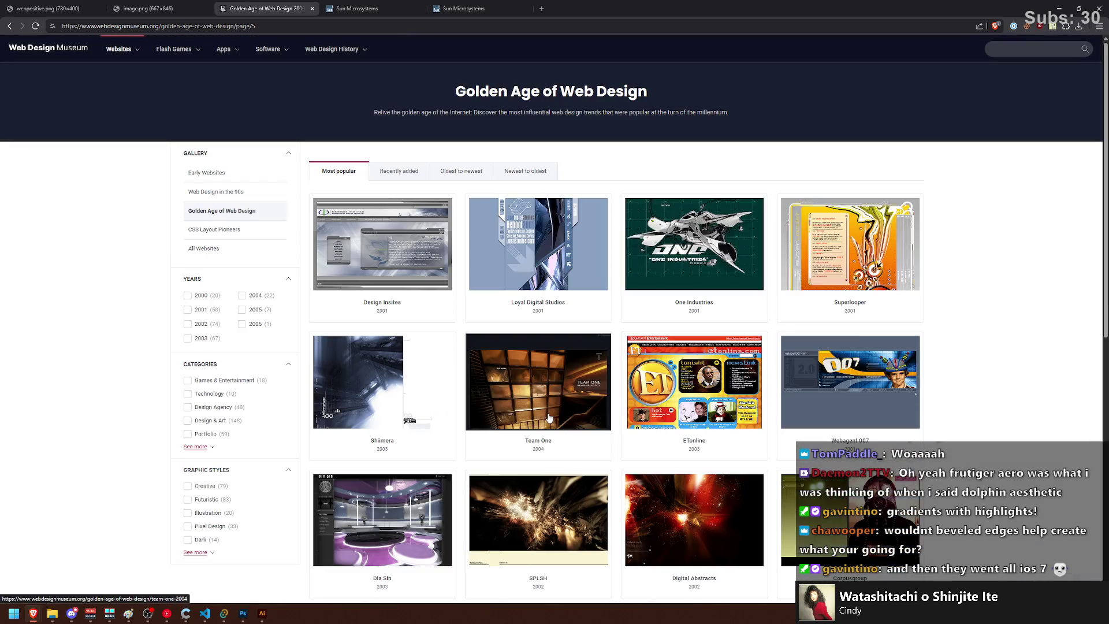
scroll(538, 417, "down", 2)
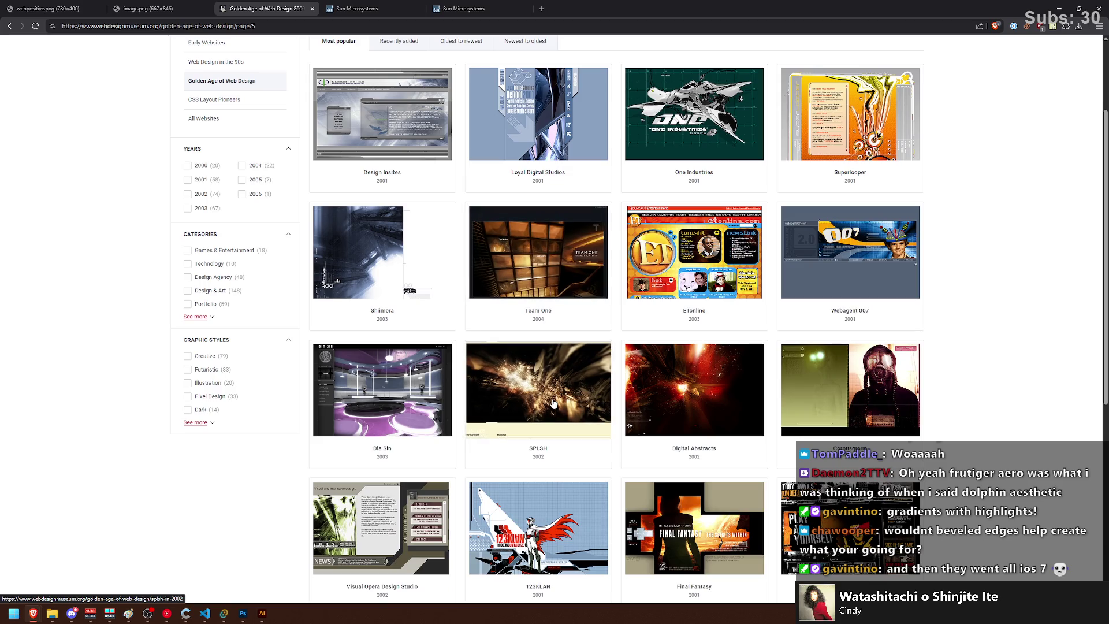
scroll(553, 403, "down", 5)
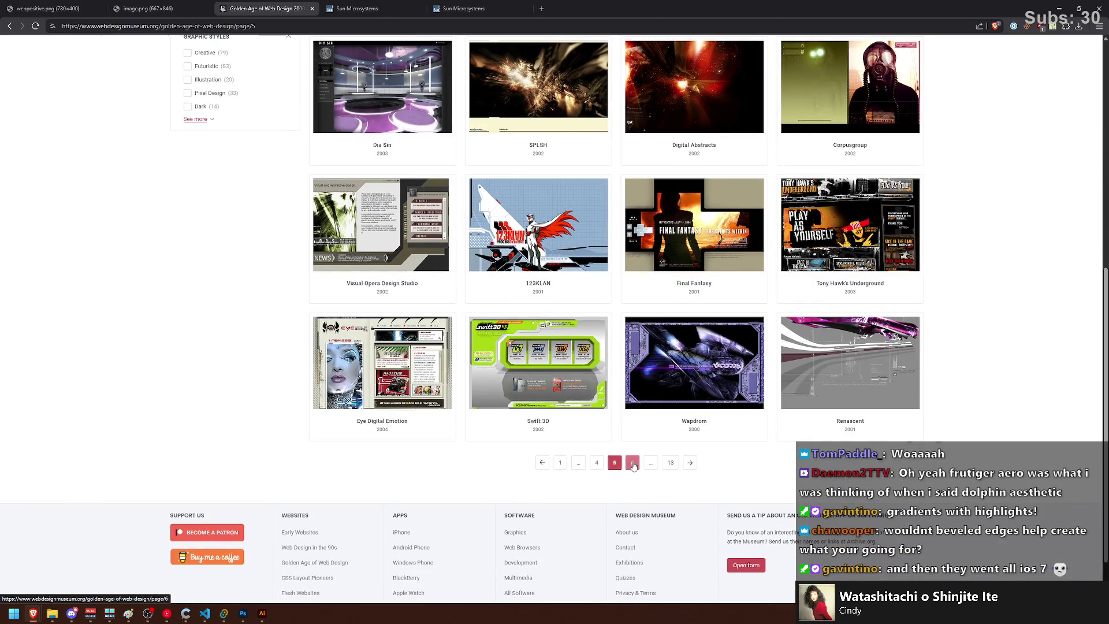
left_click(633, 464)
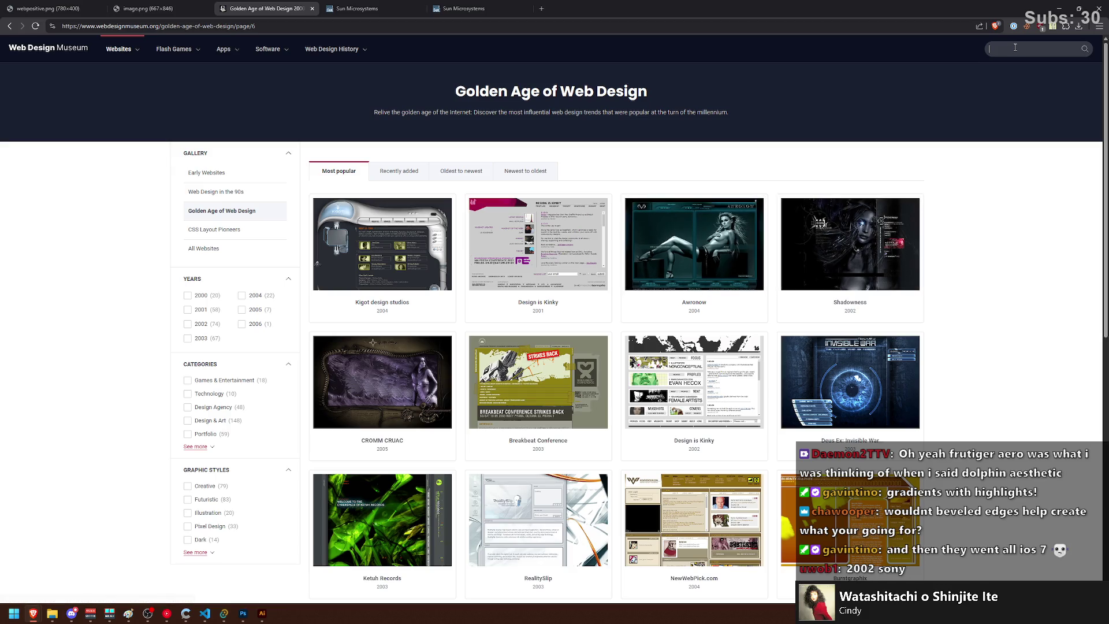
type("sony")
Step: Search for 'sony' and open Sony's archived homepages at the 2002 design
key("Return")
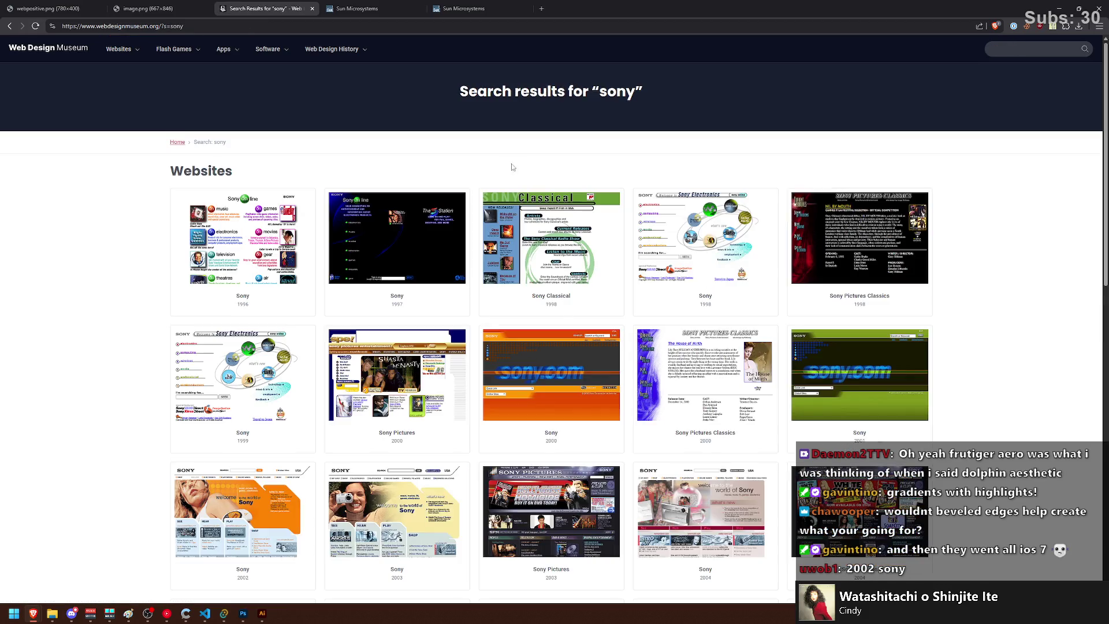
left_click(392, 190)
left_click(380, 130)
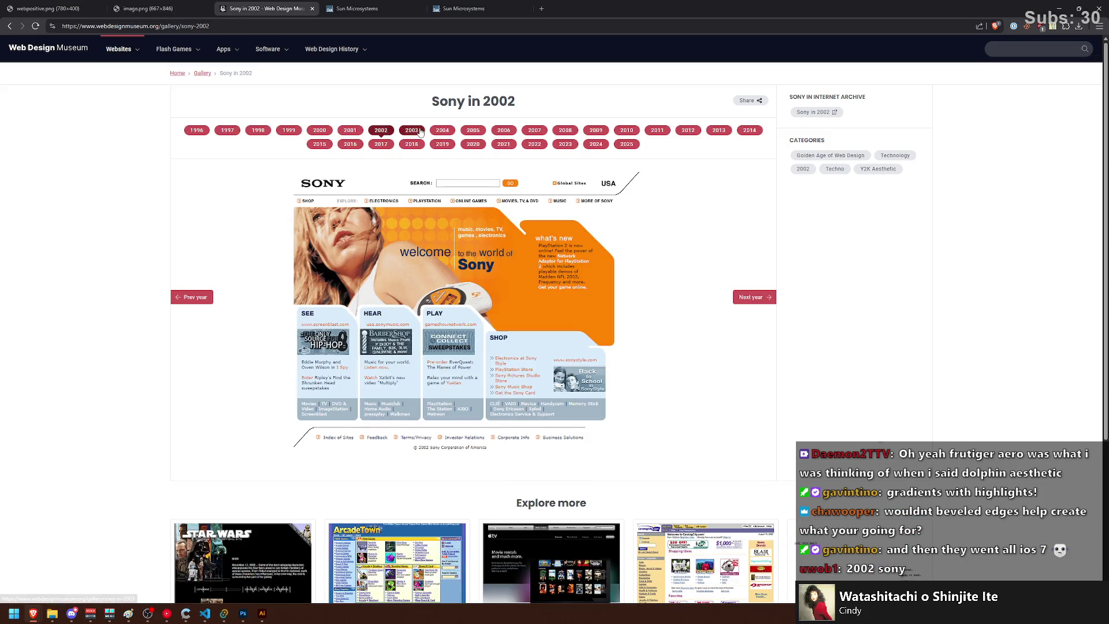
left_click(411, 130)
left_click(381, 130)
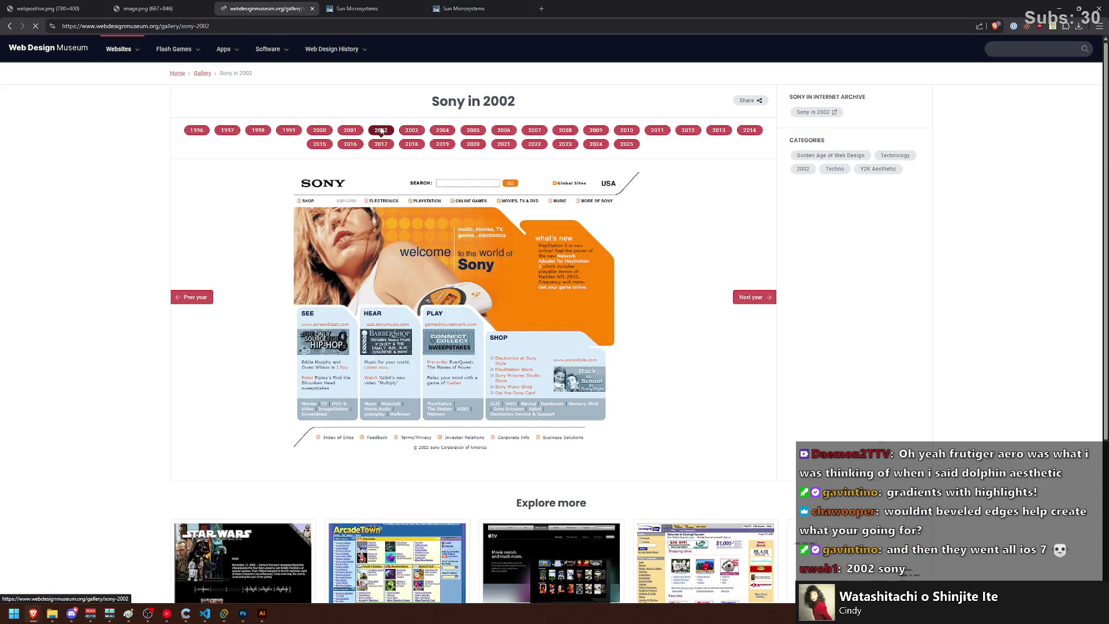
Step: Step through Sony's homepage designs year by year from 2003 to 2011
left_click(416, 133)
left_click(440, 132)
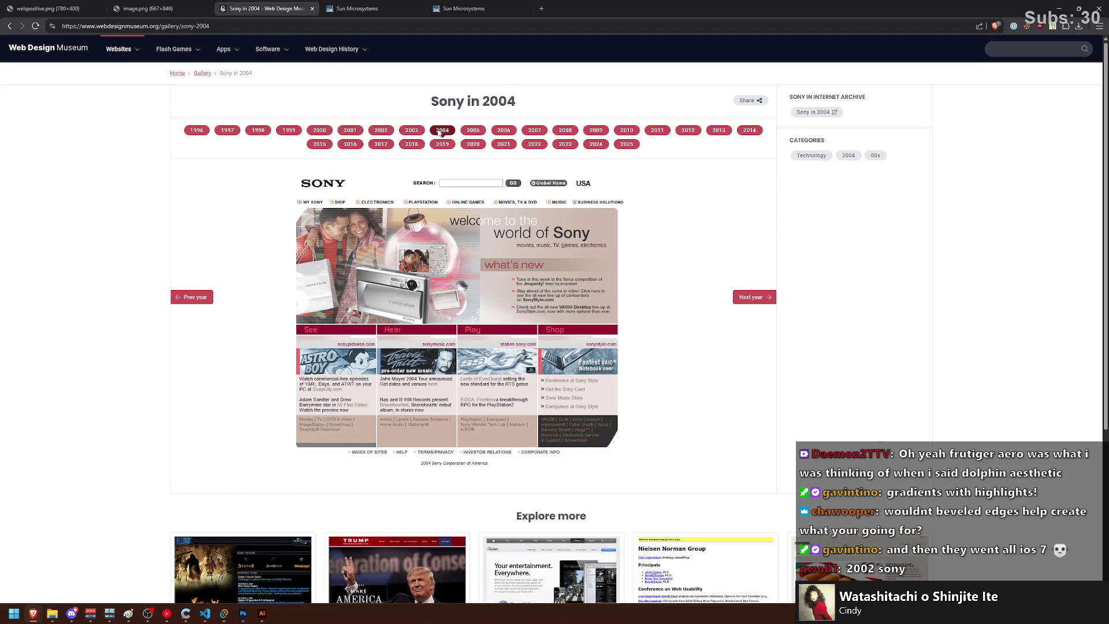
left_click(471, 132)
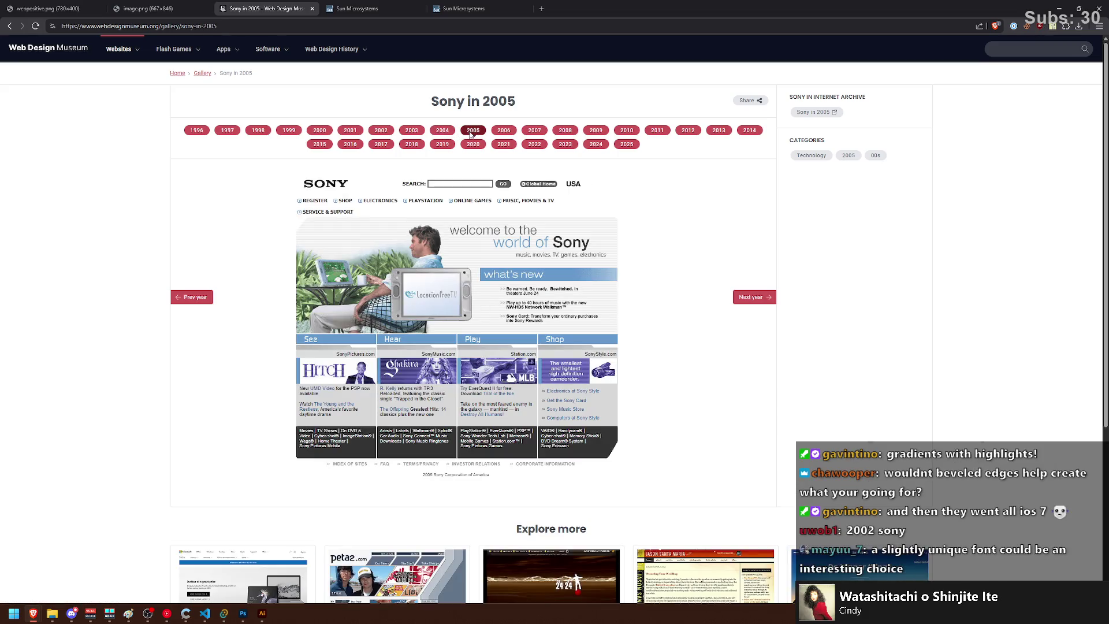
left_click(504, 132)
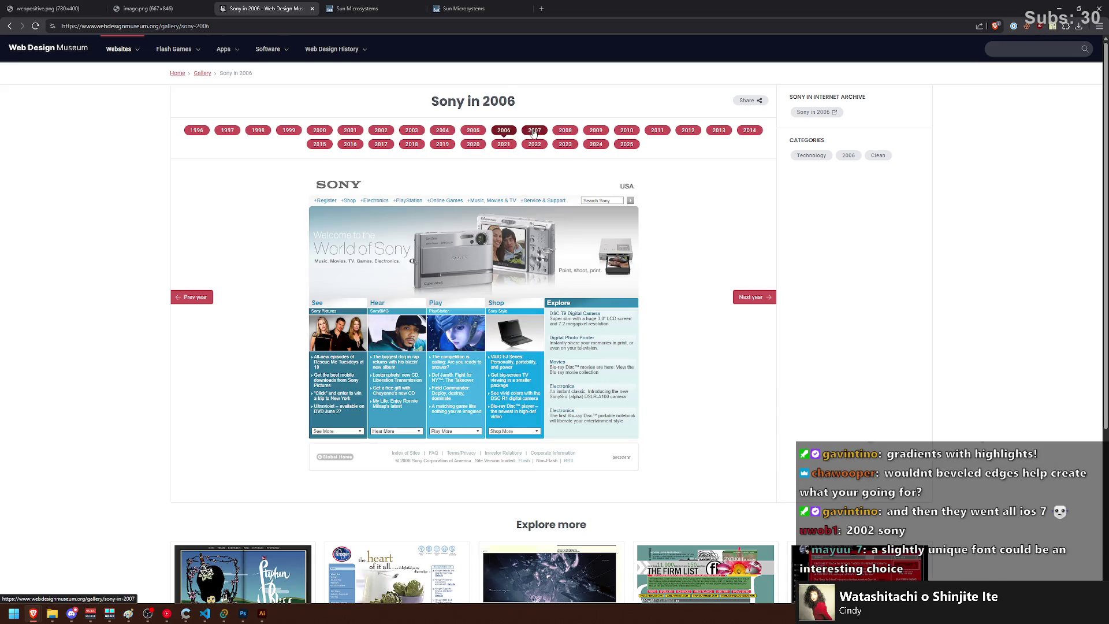
left_click(534, 132)
left_click(573, 133)
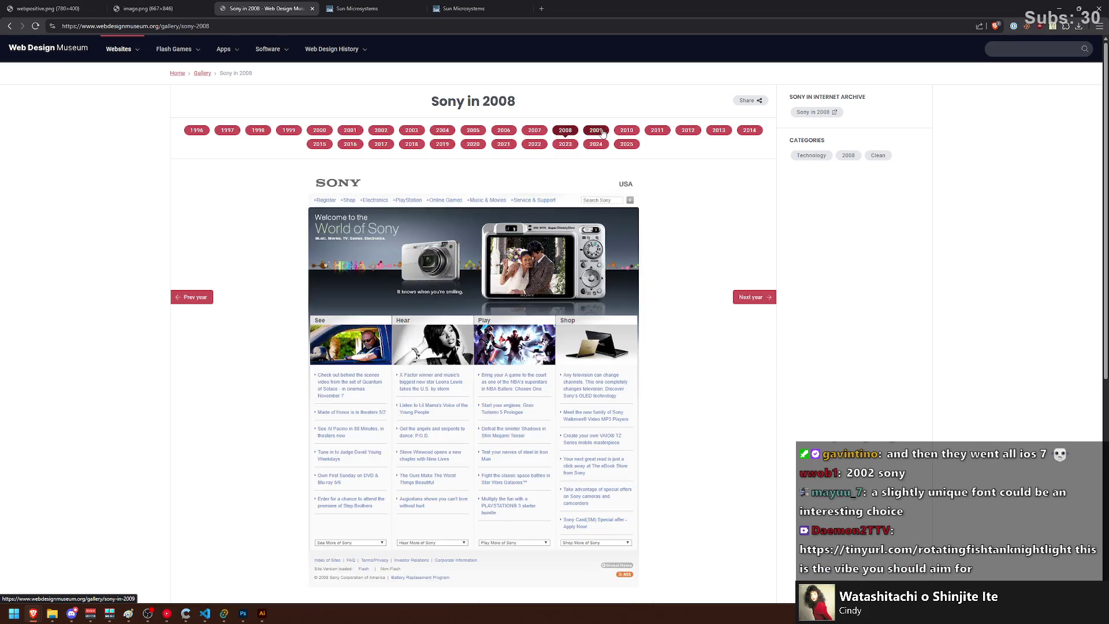
left_click(610, 133)
left_click(633, 132)
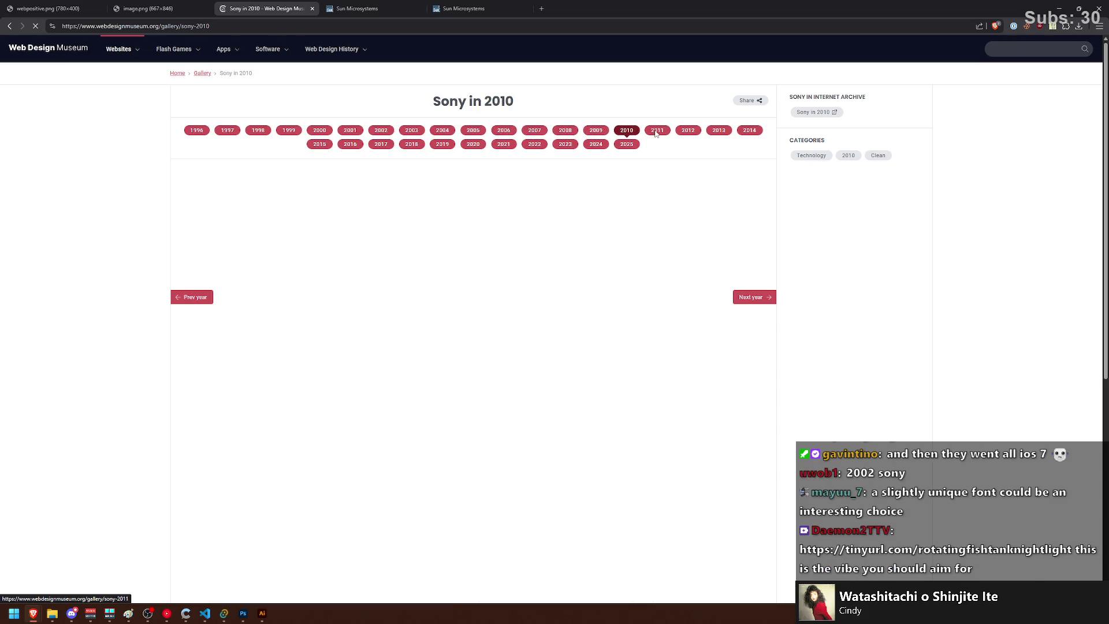
left_click(657, 132)
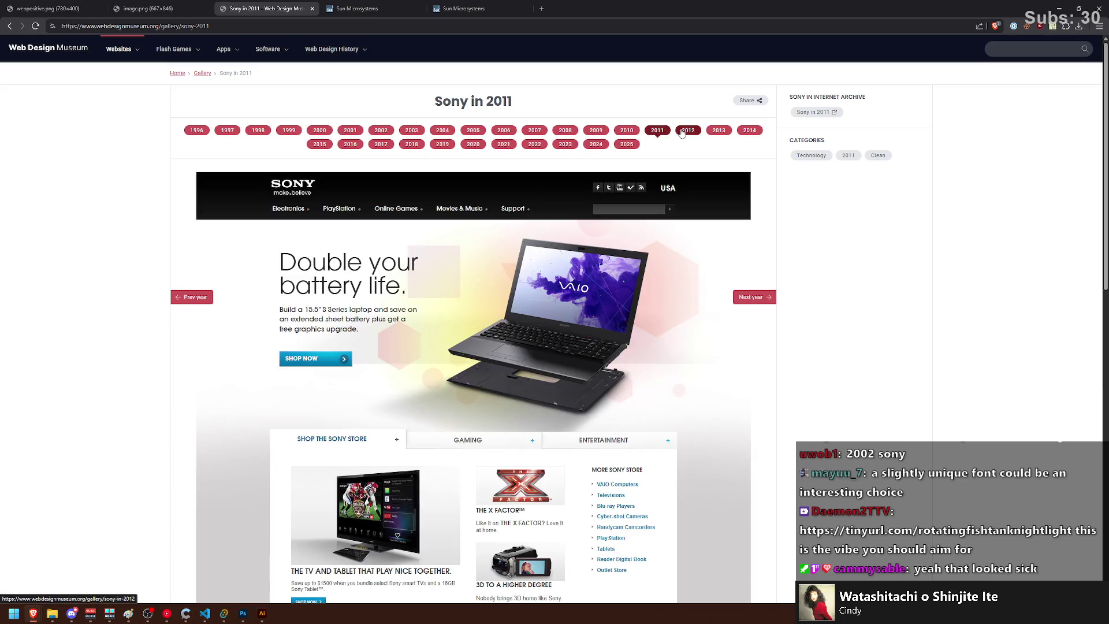
Step: Compare Sony's 2001, 2002 and 2003 designs back and forth
left_click(377, 131)
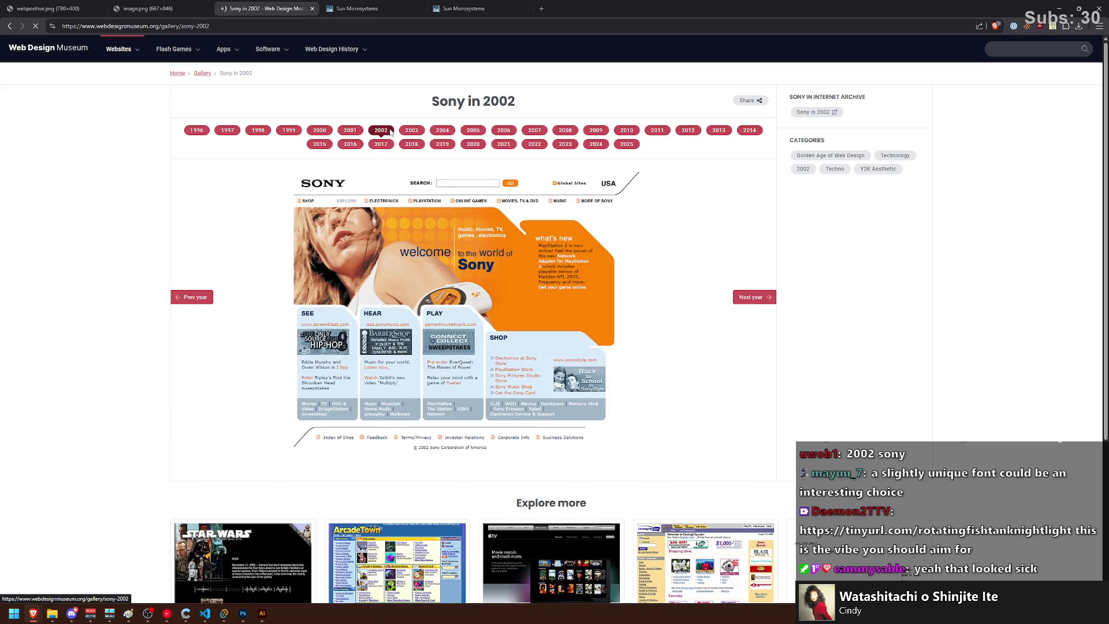
left_click(352, 130)
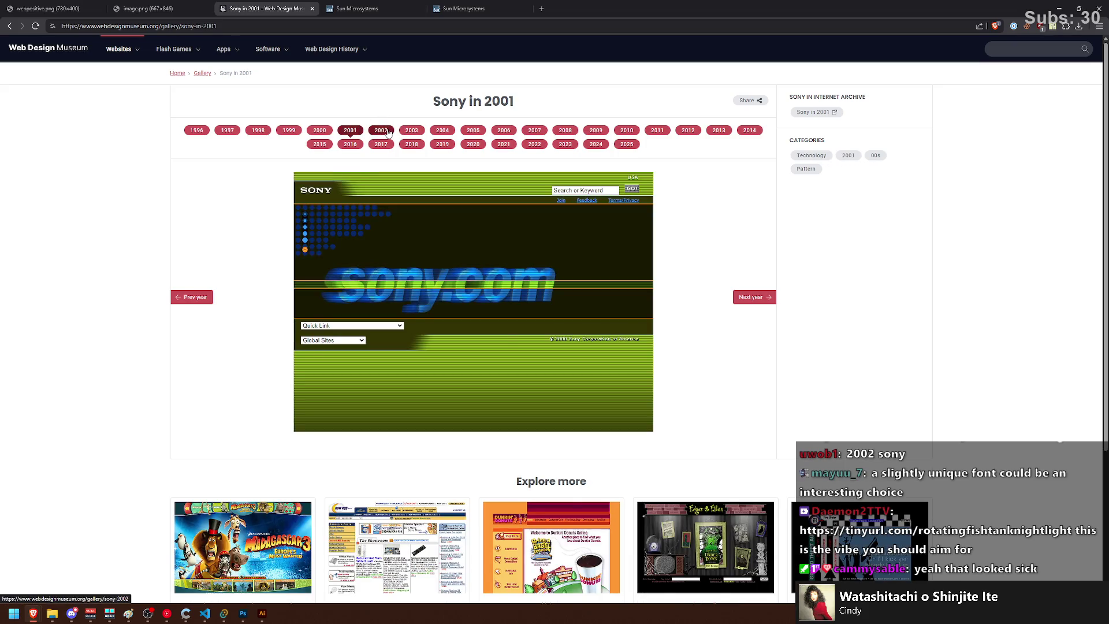
left_click(388, 132)
left_click(411, 131)
left_click(382, 132)
left_click(404, 132)
left_click(377, 132)
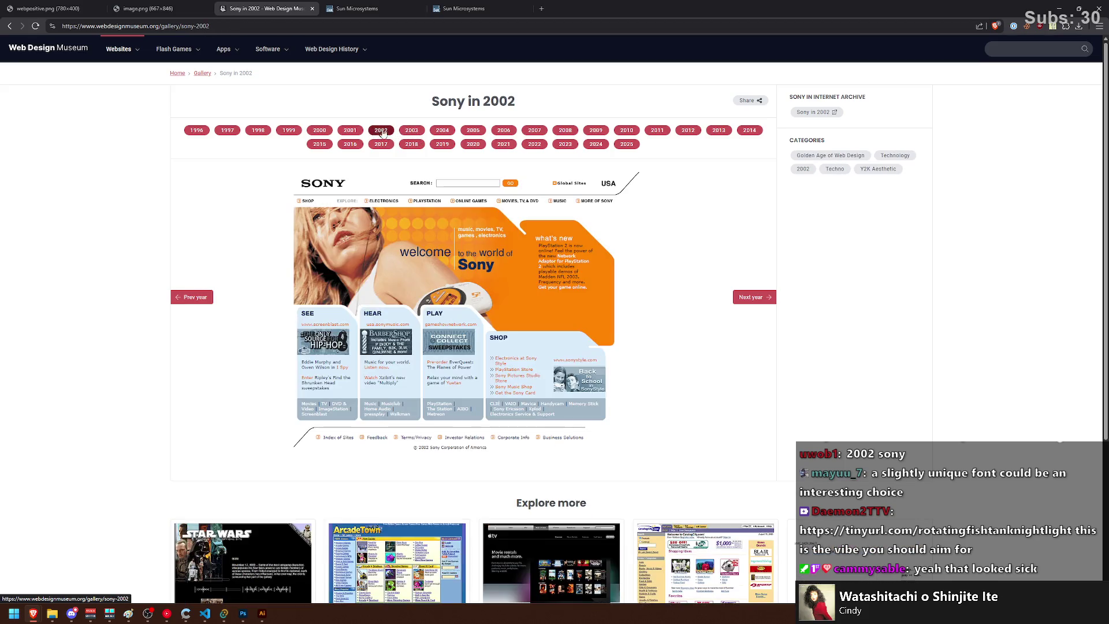
left_click(410, 132)
left_click(372, 133)
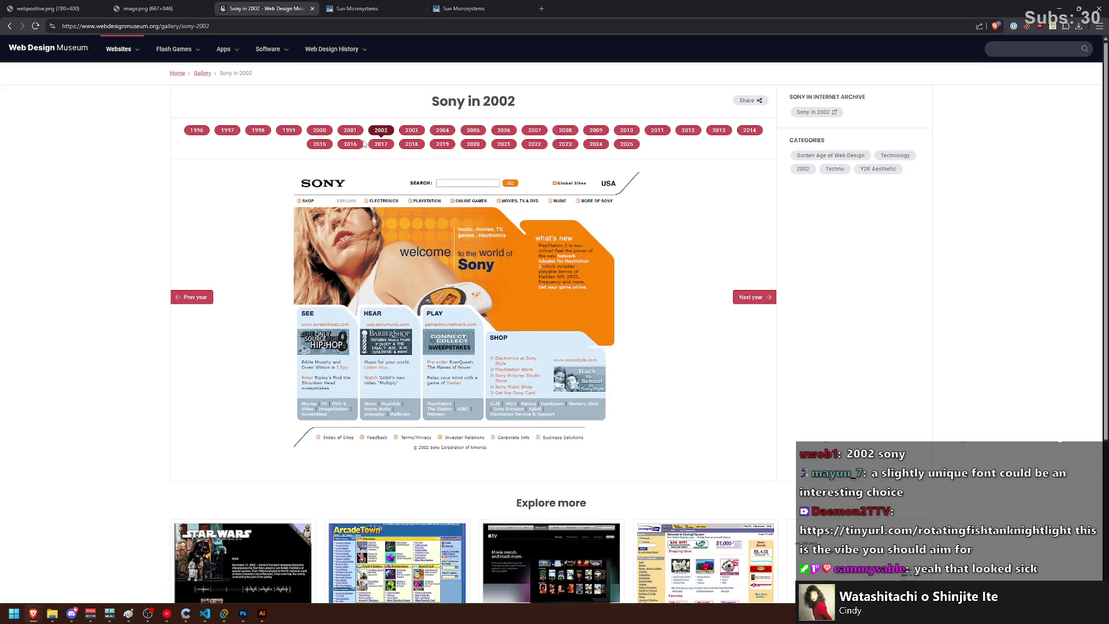
left_click(410, 130)
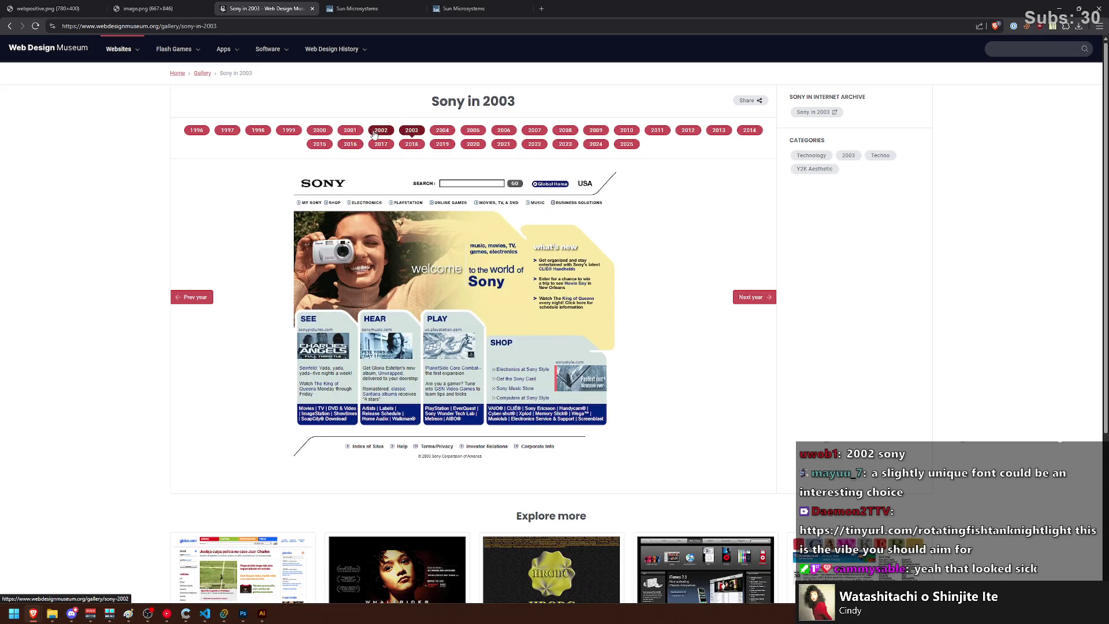
left_click(382, 130)
Step: Glance at 2003 and 2004, settle on Sony's 2002 design, and open Paint
left_click(424, 132)
left_click(449, 137)
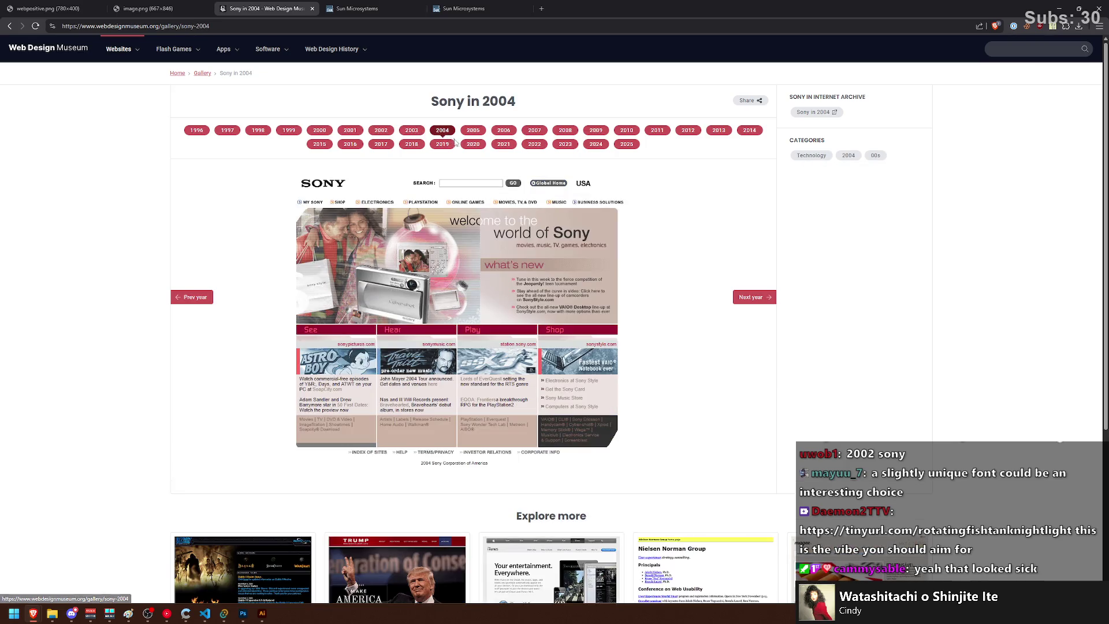
left_click(382, 134)
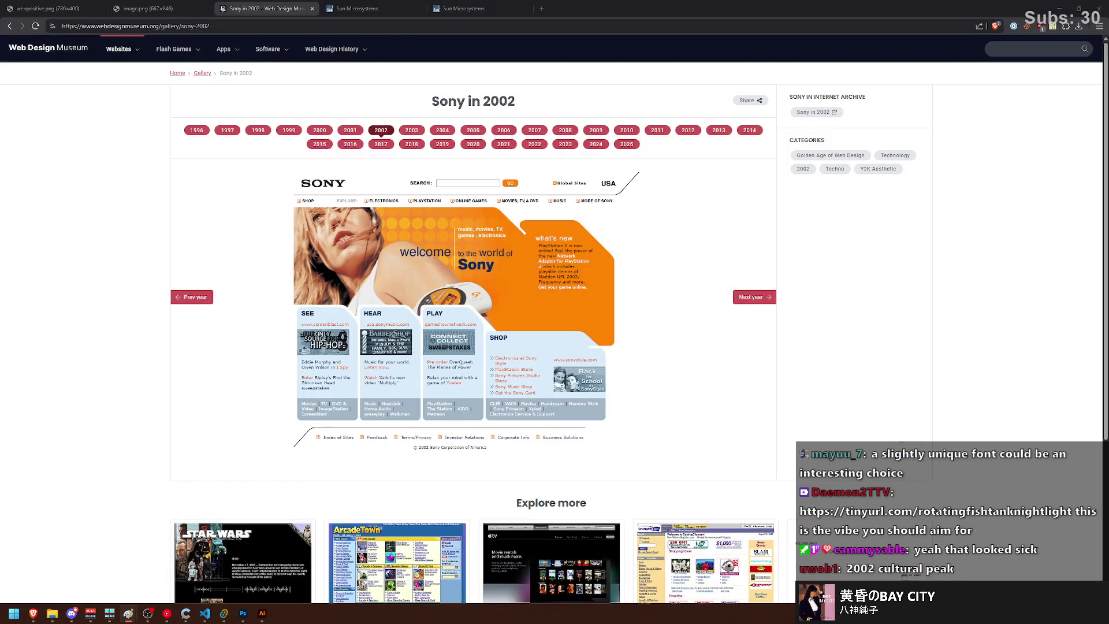
left_click(224, 617)
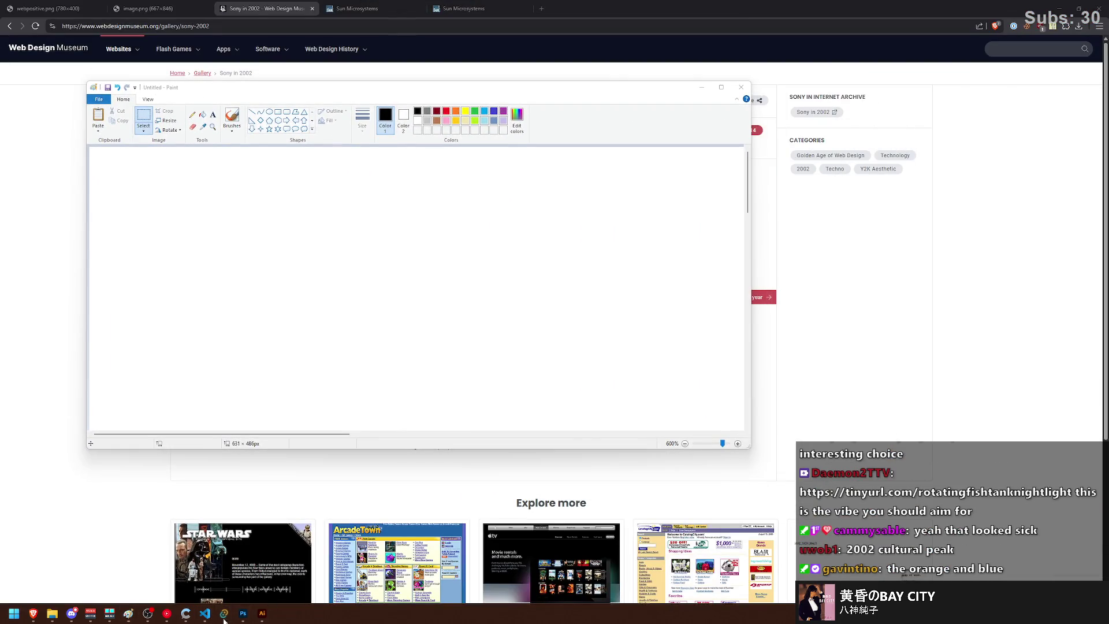
Step: Move the chat window to the lower right and reposition and resize the Paint window
left_click(224, 617)
left_click_drag(461, 209, 634, 237)
left_click_drag(404, 88, 358, 64)
mouse_move(681, 420)
left_mouse_down()
mouse_move(483, 356)
mouse_move(522, 442)
mouse_move(710, 417)
left_mouse_up()
left_click_drag(803, 251, 1108, 243)
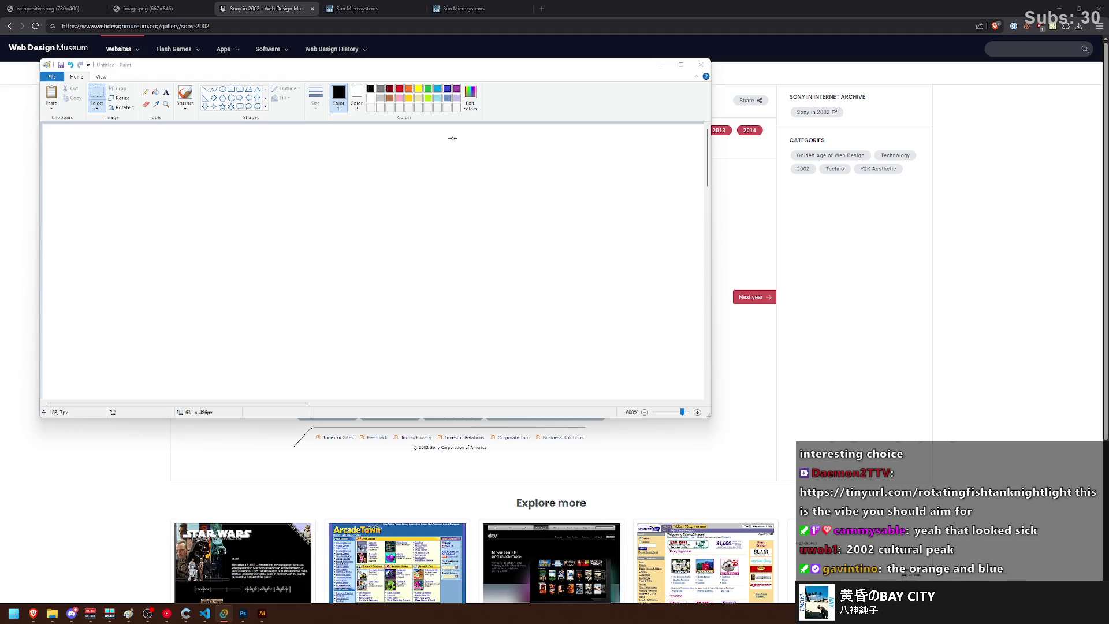
left_click_drag(116, 64, 209, 79)
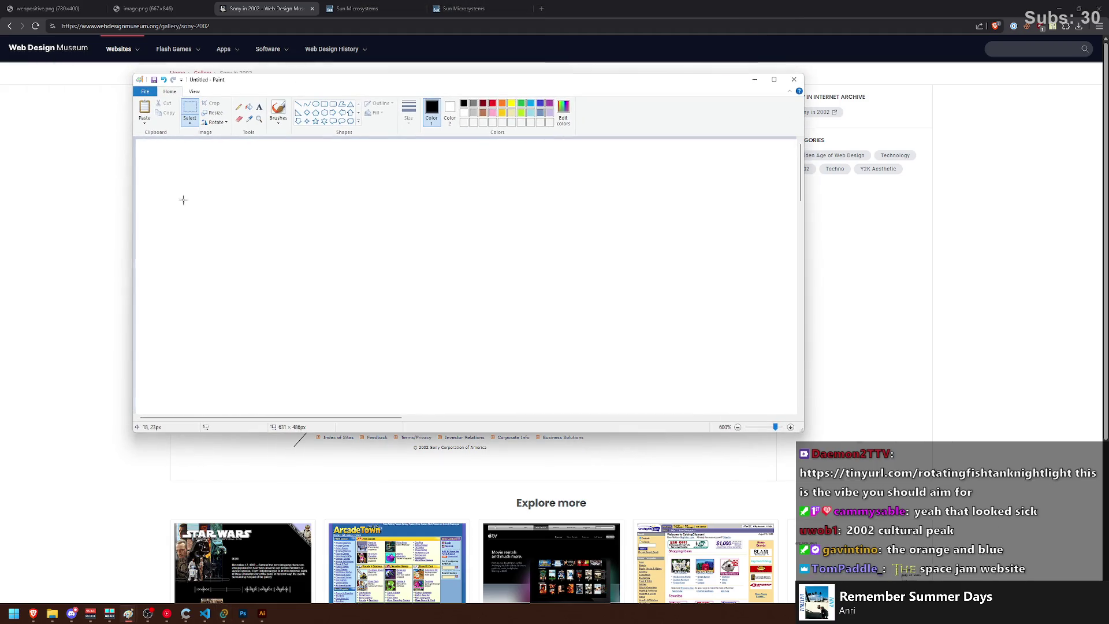
Step: Discard the trial freehand curves and draw a large rectangular frame across the canvas
left_click(278, 109)
left_click_drag(180, 189, 251, 186)
mouse_move(173, 218)
left_mouse_down()
mouse_move(281, 217)
mouse_move(533, 157)
left_mouse_up()
key("ctrl+z")
left_click_drag(168, 219, 581, 177)
key("ctrl+z")
left_click_drag(183, 226, 653, 157)
key("ctrl+z")
mouse_move(186, 226)
left_mouse_down()
mouse_move(614, 218)
mouse_move(668, 156)
left_mouse_up()
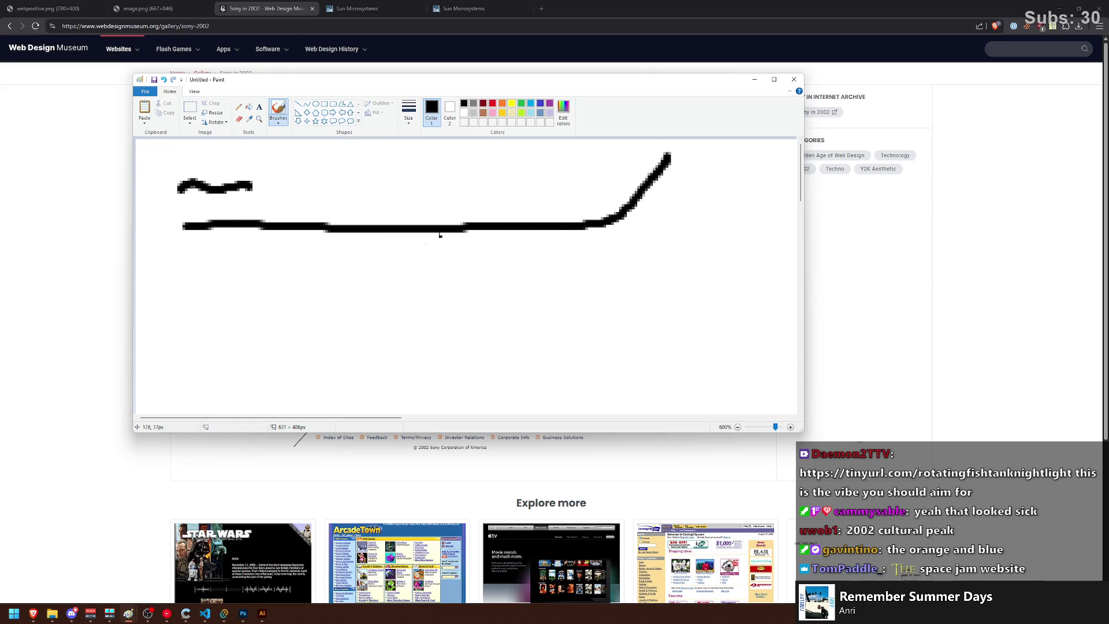
scroll(322, 260, "down", 4)
key("ctrl+z")
key("ctrl+z")
left_click(324, 103)
mouse_move(151, 155)
left_mouse_down()
mouse_move(518, 371)
mouse_move(645, 407)
left_mouse_up()
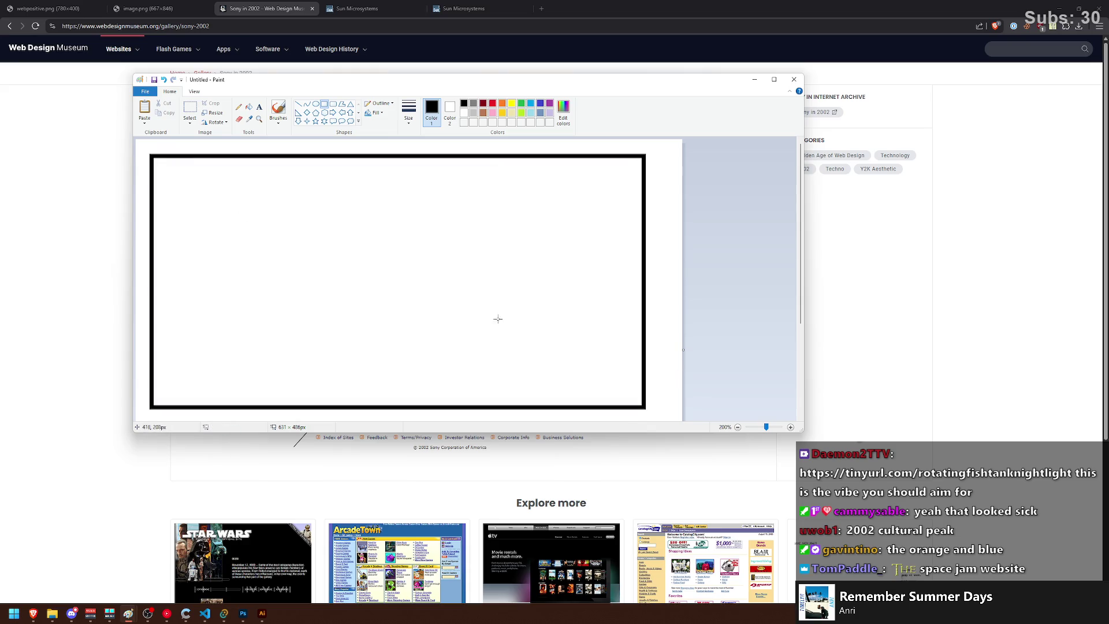
Step: Draw a straight horizontal line across the frame's upper-left part with the Line tool
left_click(278, 109)
mouse_move(155, 182)
left_mouse_down()
mouse_move(347, 168)
mouse_move(350, 152)
mouse_move(205, 191)
mouse_move(330, 184)
left_mouse_up()
key("ctrl+z")
key("ctrl+z")
left_click_drag(151, 185, 229, 183)
key("ctrl+z")
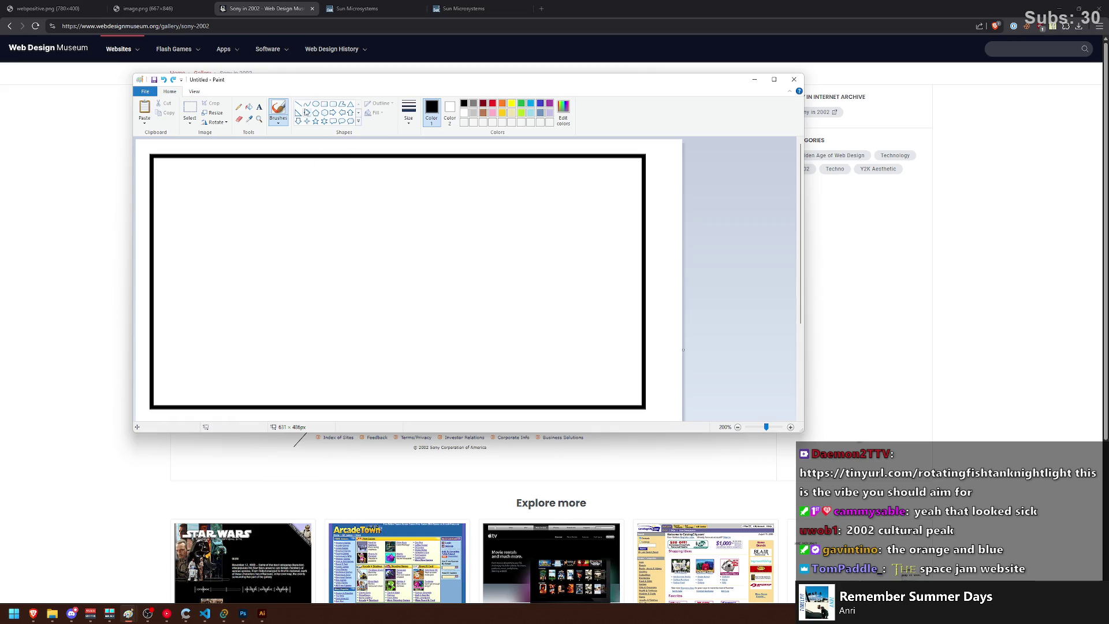
left_click(297, 104)
left_click_drag(150, 186, 372, 187)
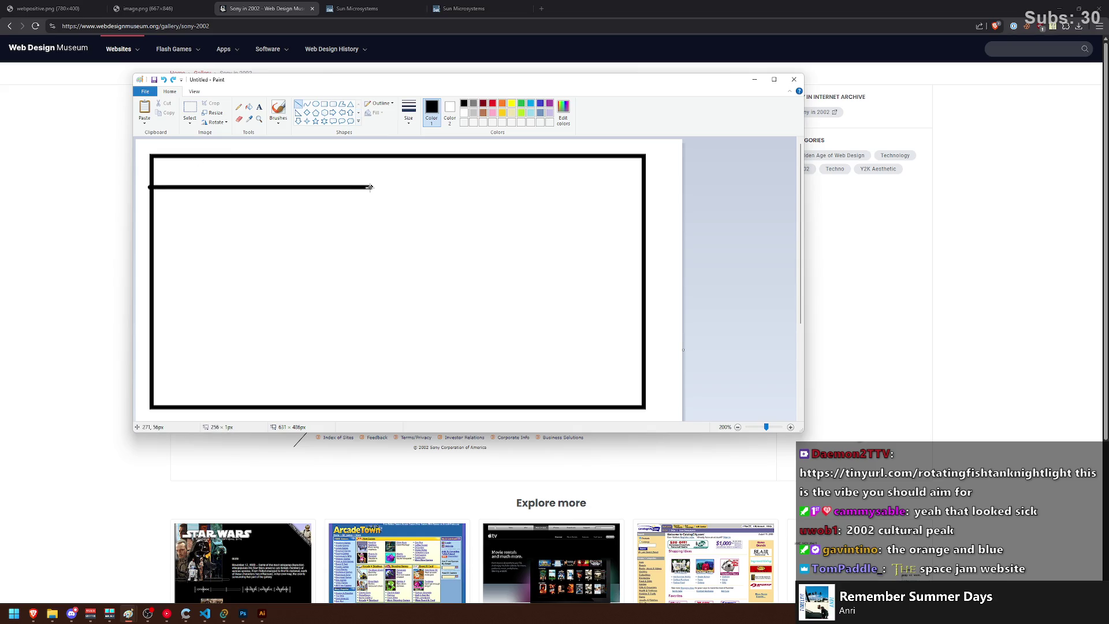
left_click(278, 110)
left_click(408, 112)
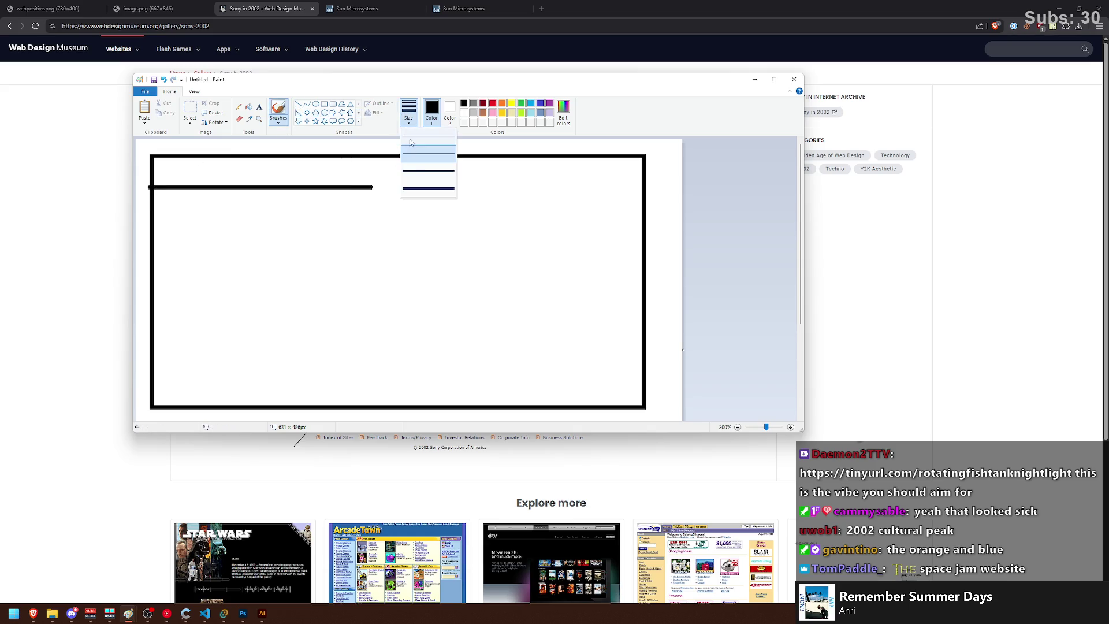
left_click(373, 187)
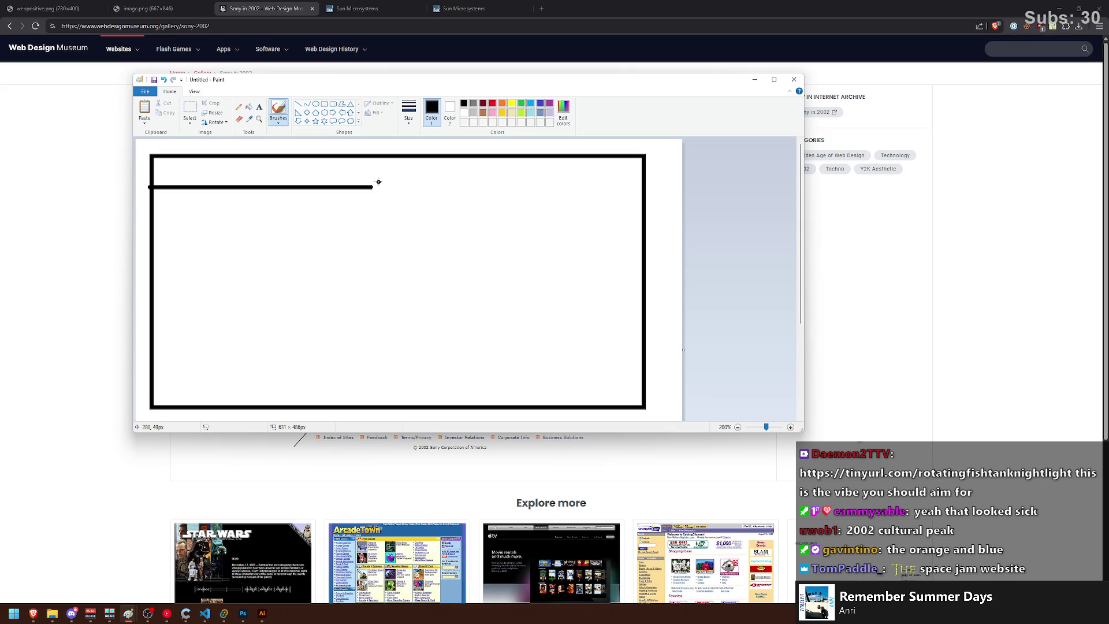
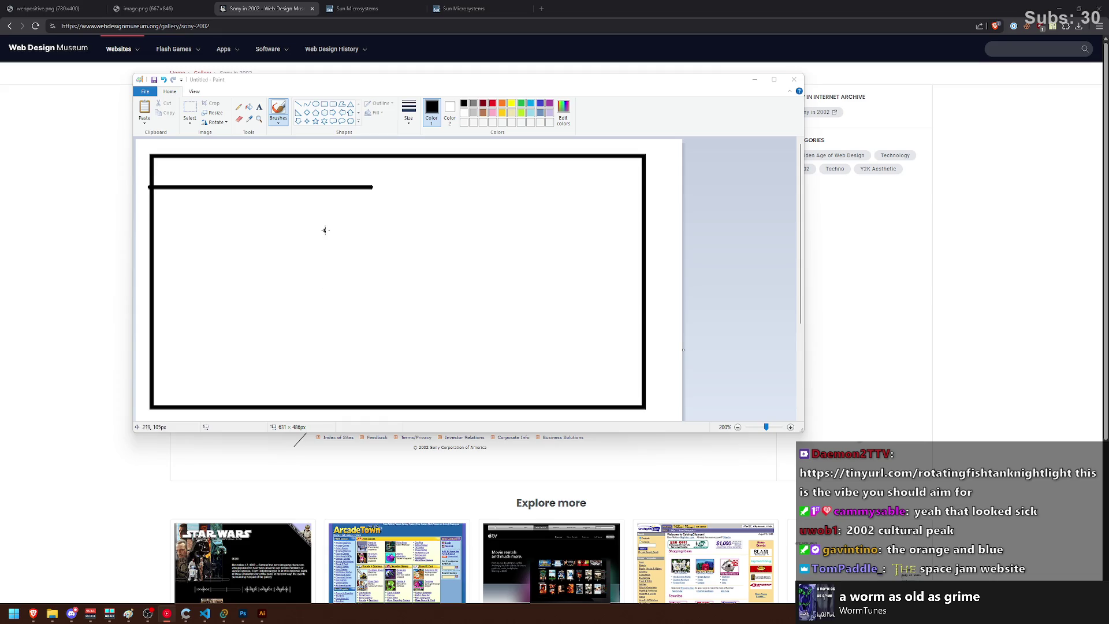
Step: Curve the header line up into the top border of the mockup
left_click_drag(369, 186, 389, 157)
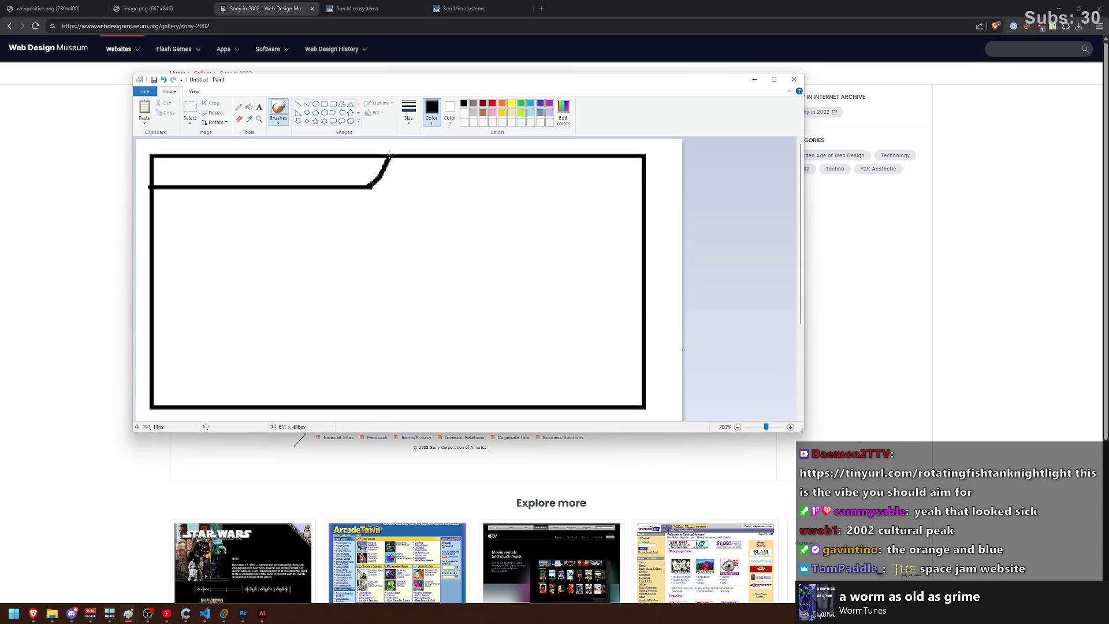
key("ctrl+z")
mouse_move(434, 84)
left_mouse_down()
mouse_move(722, 381)
mouse_move(742, 424)
mouse_move(689, 334)
mouse_move(498, 94)
left_mouse_up()
left_click_drag(437, 197, 458, 167)
key("ctrl+z")
Step: Sketch a wavy title stroke inside the header bar
key("ctrl+z")
key("ctrl+z")
key("ctrl+z")
left_click_drag(232, 183, 286, 180)
key("ctrl+z")
key("ctrl+z")
key("ctrl+z")
left_click_drag(234, 214, 231, 228)
key("ctrl+z")
mouse_move(308, 94)
left_mouse_down()
mouse_move(722, 347)
mouse_move(685, 289)
mouse_move(444, 109)
left_mouse_up()
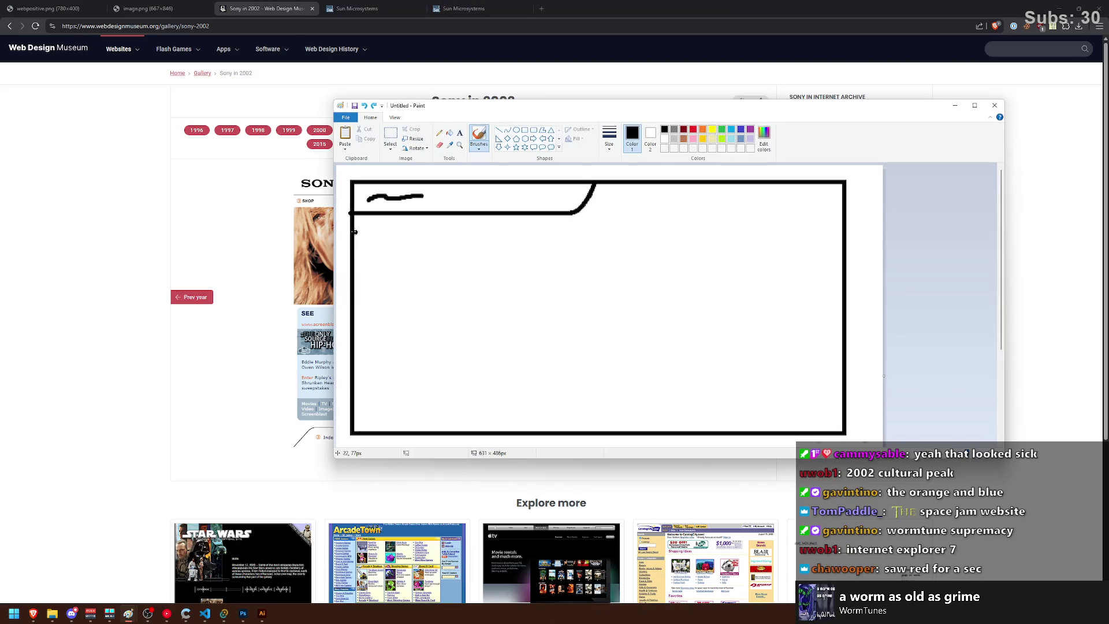
Step: Draw a small list box with placeholder text lines below the header
mouse_move(362, 228)
left_mouse_down()
mouse_move(389, 228)
mouse_move(364, 243)
mouse_move(390, 250)
mouse_move(390, 229)
left_mouse_up()
key("ctrl+z")
mouse_move(392, 234)
left_mouse_down()
mouse_move(519, 240)
mouse_move(445, 252)
mouse_move(524, 255)
left_mouse_up()
key("ctrl+z")
left_click(390, 136)
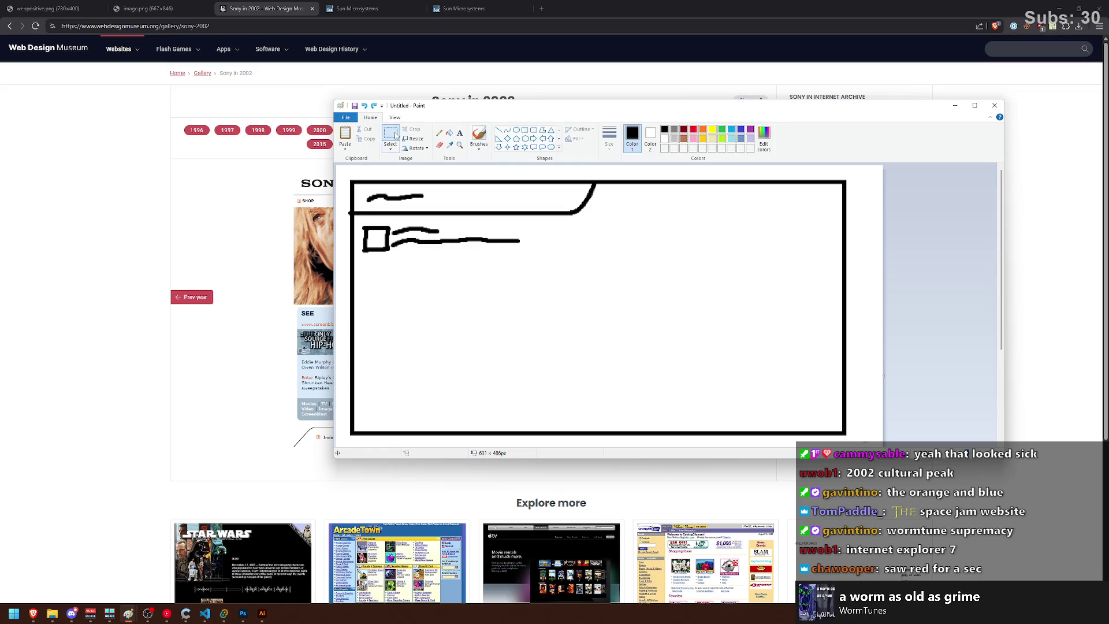
Step: Copy the box-and-text row and paste three more rows below it
left_click_drag(358, 220, 526, 255)
key("ctrl+c")
key("ctrl+v")
left_click_drag(361, 178, 383, 270)
key("ctrl+v")
left_click_drag(357, 186, 378, 353)
key("ctrl+v")
Step: Draw a straight horizontal footer line near the bottom of the canvas
left_click(478, 135)
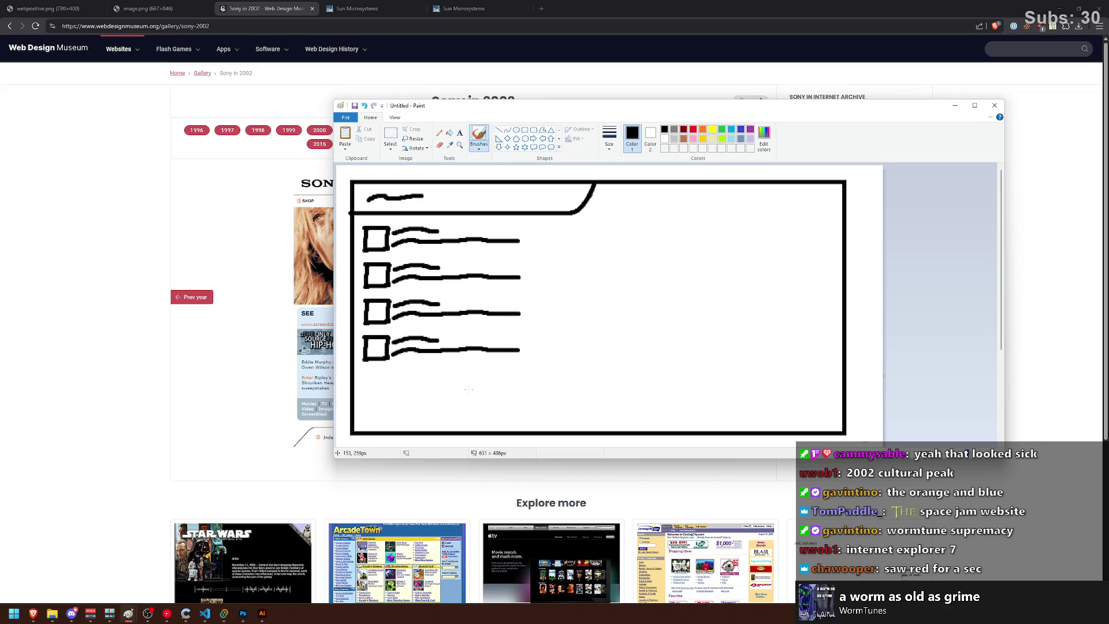
left_click(498, 130)
left_click_drag(354, 403, 544, 402)
key("ctrl+z")
mouse_move(350, 389)
left_mouse_down()
mouse_move(584, 391)
mouse_move(641, 406)
mouse_move(664, 434)
left_mouse_up()
Step: Curve the footer line's right end down to the bottom border
left_click(479, 136)
key("ctrl+z")
left_click_drag(638, 389, 673, 431)
key("ctrl+z")
left_click_drag(638, 389, 677, 433)
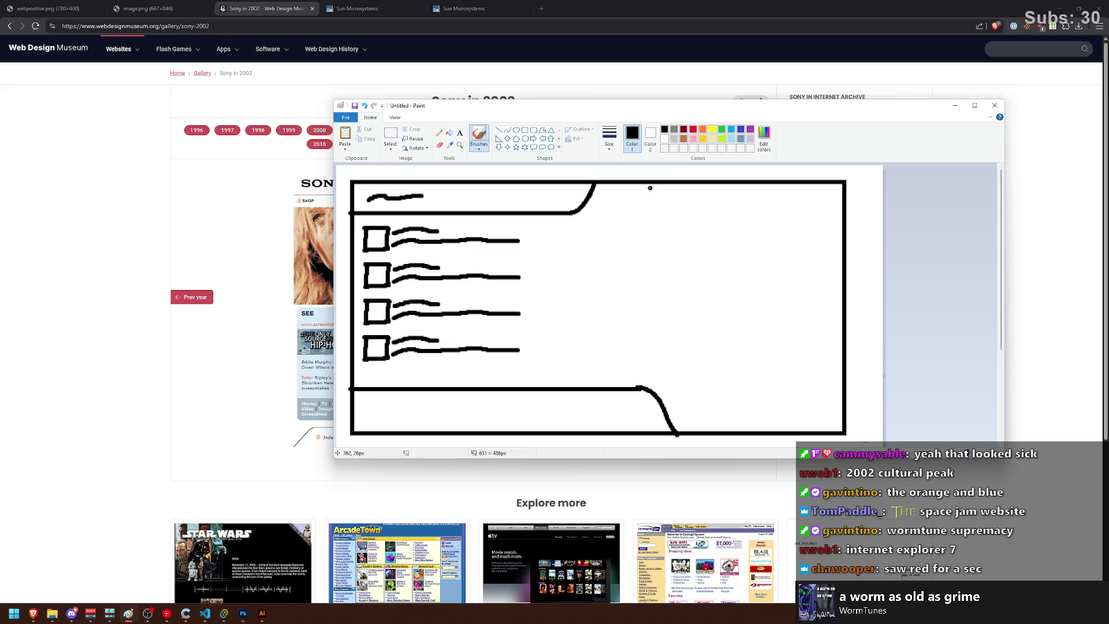
mouse_move(727, 106)
left_mouse_down()
mouse_move(758, 396)
mouse_move(587, 121)
left_mouse_up()
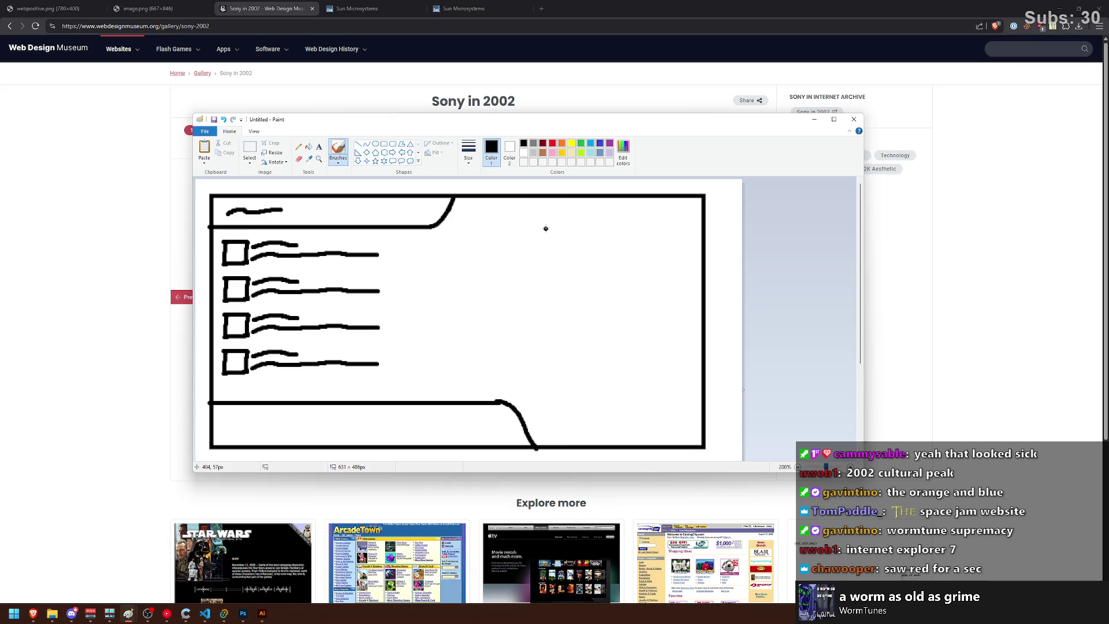
mouse_move(560, 197)
left_mouse_down()
mouse_move(549, 232)
mouse_move(646, 230)
mouse_move(576, 225)
left_mouse_up()
Step: Draw the right header line in from the right border
key("ctrl+z")
left_click(358, 144)
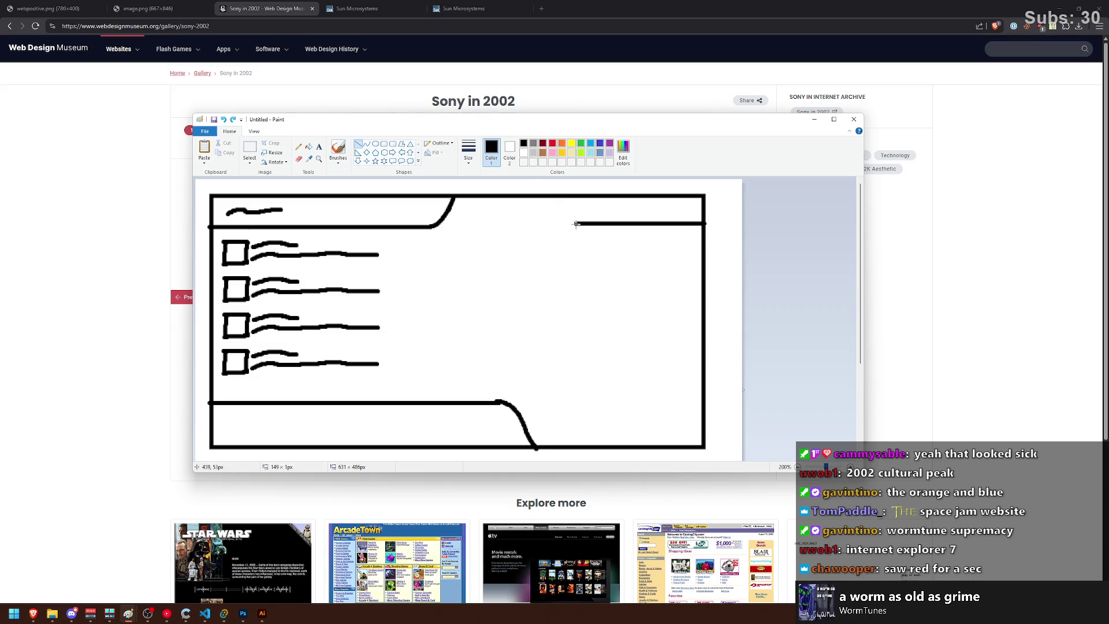
key("ctrl+z")
left_click_drag(703, 222, 584, 227)
key("ctrl+z")
left_click_drag(703, 224, 574, 224)
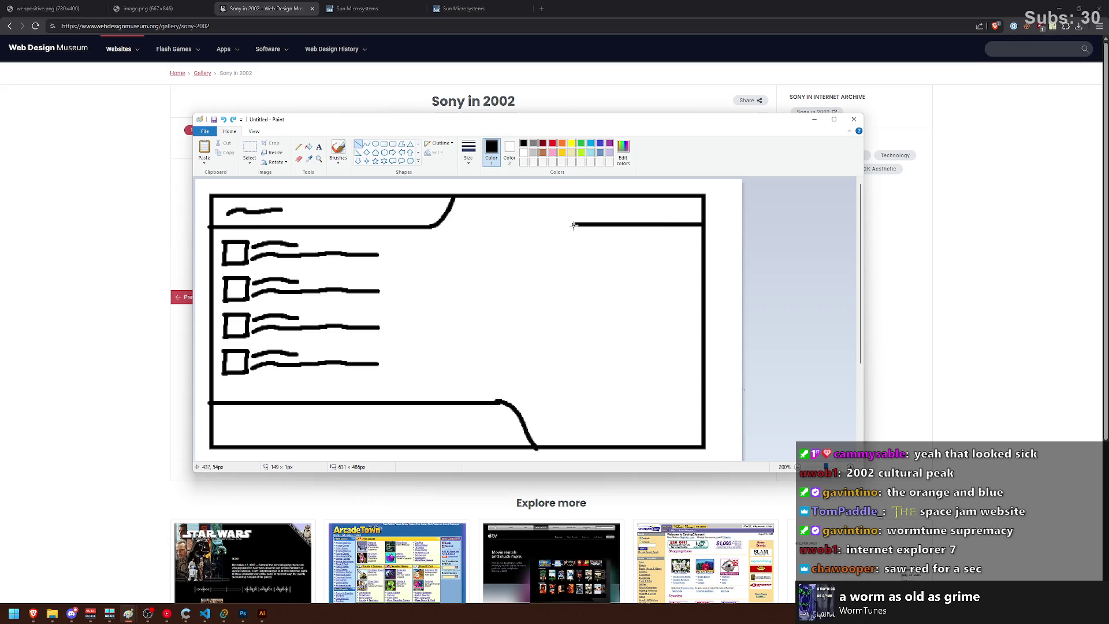
left_click(338, 150)
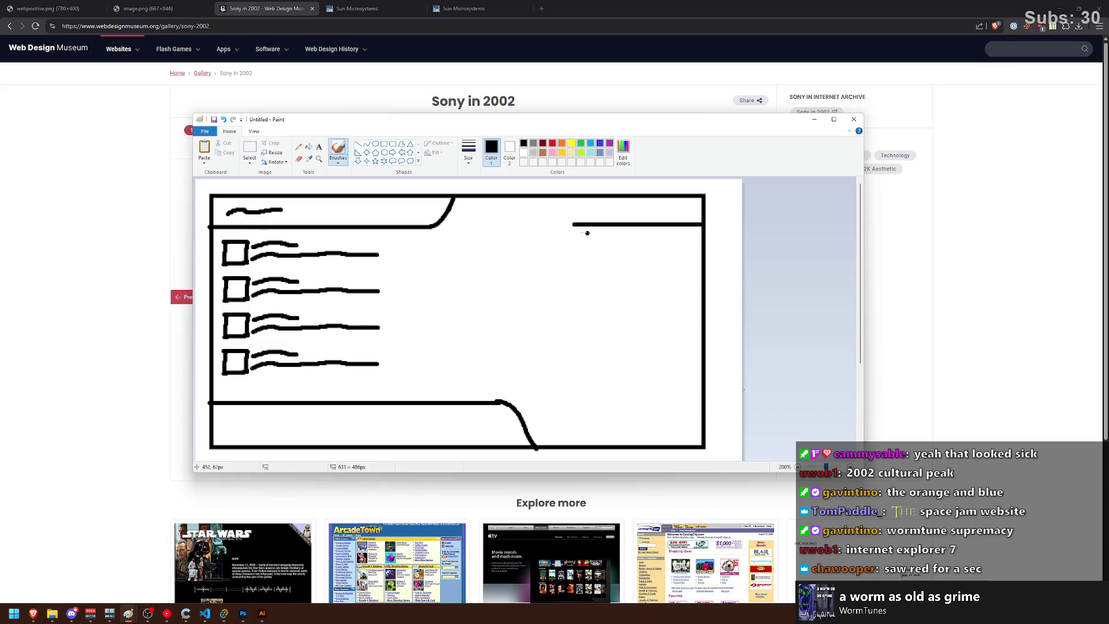
mouse_move(576, 224)
left_mouse_down()
mouse_move(556, 222)
mouse_move(568, 202)
mouse_move(552, 225)
mouse_move(571, 198)
mouse_move(552, 217)
mouse_move(585, 225)
mouse_move(552, 220)
mouse_move(584, 226)
mouse_move(572, 224)
left_mouse_up()
key("ctrl+z")
key("ctrl+z")
key("ctrl+z")
key("ctrl+z")
key("ctrl+z")
key("ctrl+z")
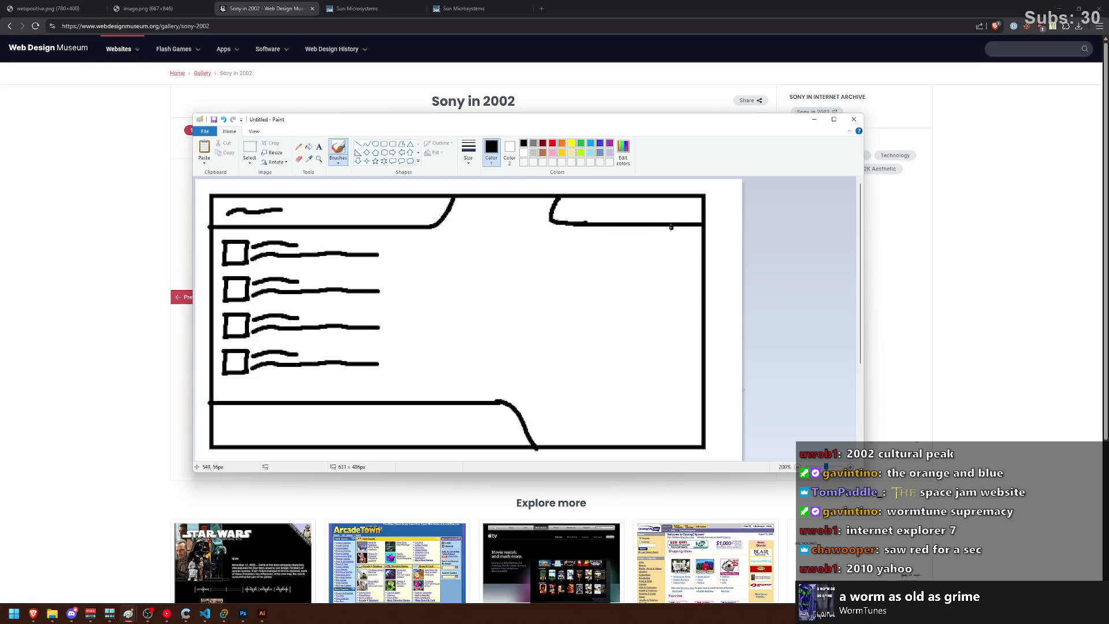
Step: Draw the panel's right vertical edge to the bottom and join it to the header line
left_click(358, 144)
left_click_drag(673, 224, 672, 446)
left_click(338, 151)
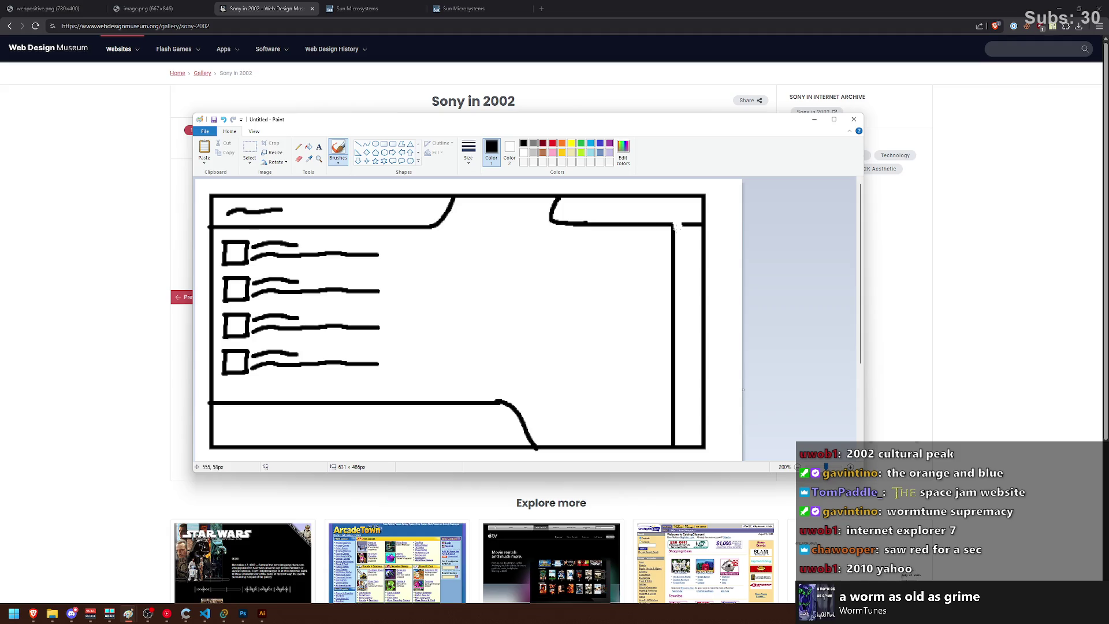
mouse_move(664, 224)
left_mouse_down()
mouse_move(673, 232)
mouse_move(664, 219)
left_mouse_up()
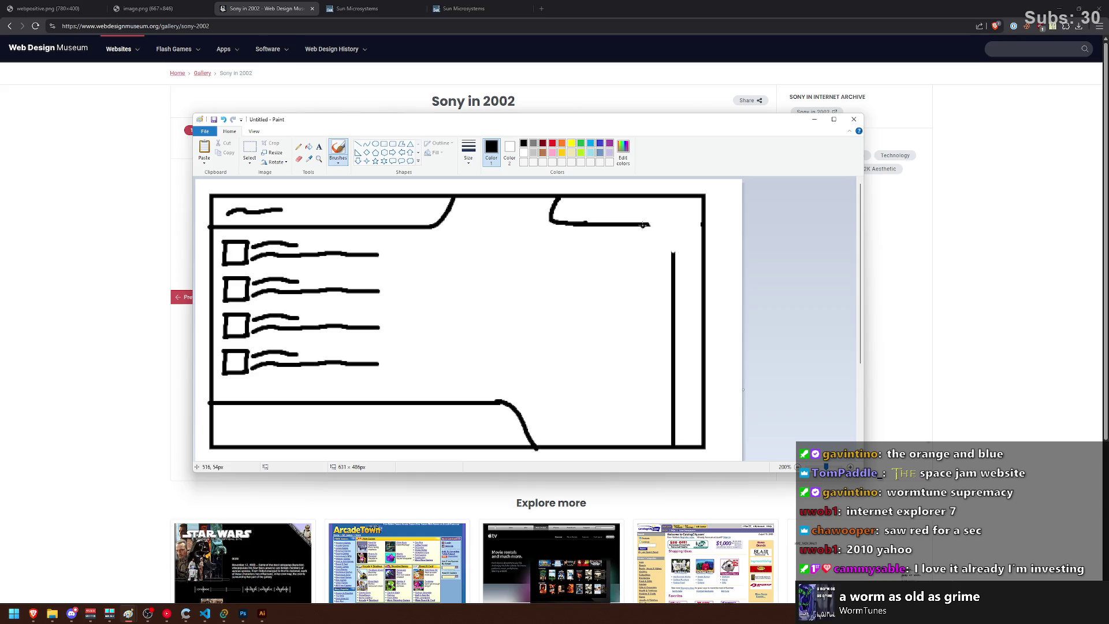
mouse_move(647, 223)
left_mouse_down()
mouse_move(674, 254)
mouse_move(670, 234)
mouse_move(645, 224)
mouse_move(671, 238)
mouse_move(676, 263)
left_mouse_up()
key("ctrl+z")
key("ctrl+z")
key("ctrl+z")
key("ctrl+z")
left_click_drag(648, 224, 655, 225)
left_click_drag(655, 224, 671, 255)
left_click_drag(567, 224, 576, 398)
key("ctrl+z")
Step: Draw the side panel's left edge with a rounded bottom-left corner
left_click(359, 144)
left_click_drag(570, 225, 573, 381)
key("Escape")
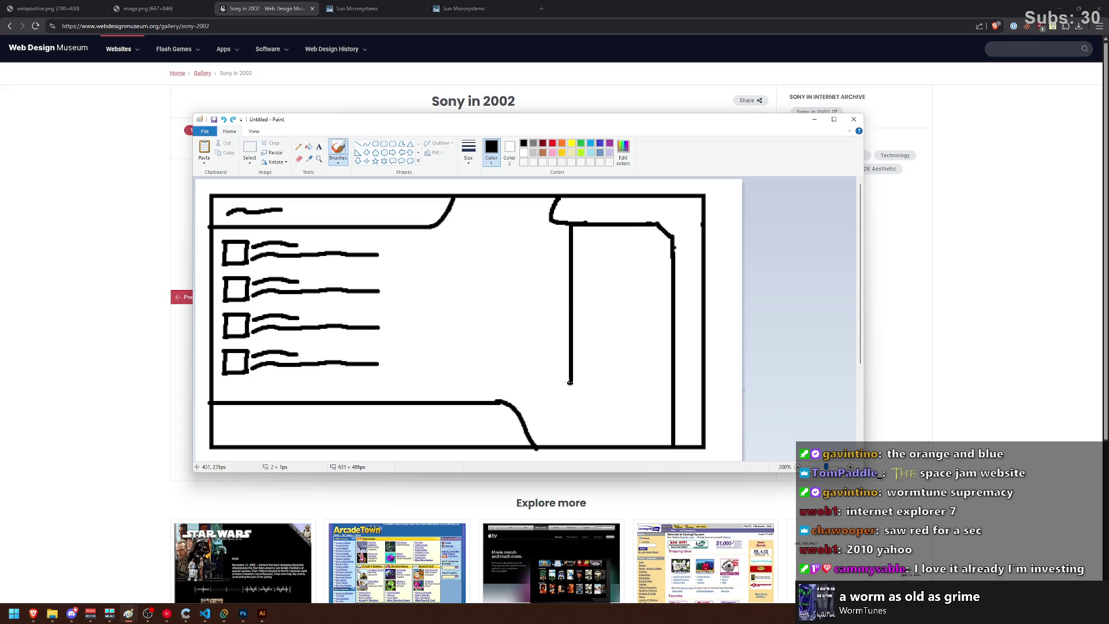
mouse_move(571, 381)
left_mouse_down()
mouse_move(588, 403)
mouse_move(674, 404)
left_mouse_up()
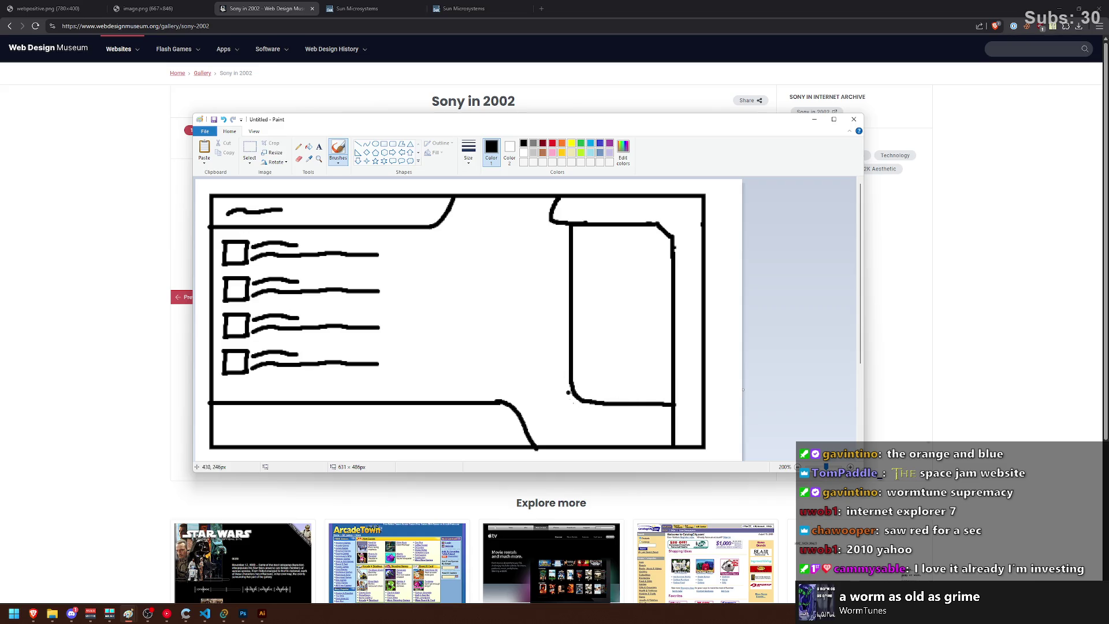
Step: Draw a straight footer line across to the side panel
left_click_drag(517, 412, 673, 417)
key("ctrl+z")
mouse_move(518, 413)
left_mouse_down()
mouse_move(635, 407)
mouse_move(537, 416)
mouse_move(669, 418)
left_mouse_up()
key("ctrl+z")
key("ctrl+z")
left_click_drag(526, 413, 676, 416)
key("ctrl+z")
left_click(358, 143)
left_click_drag(520, 417, 667, 417)
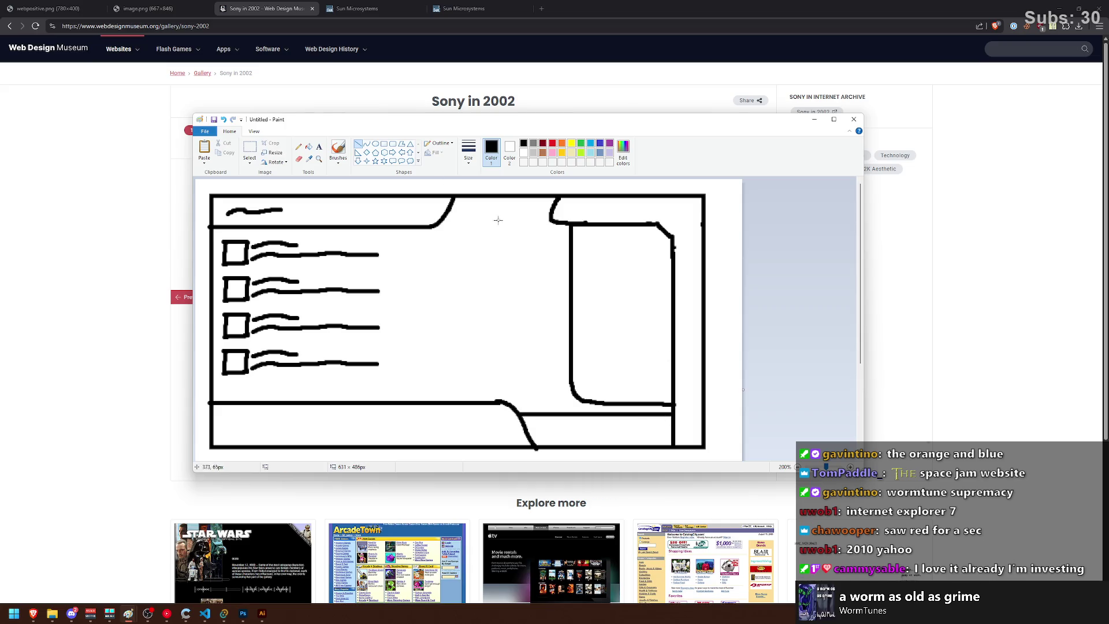
left_click(338, 150)
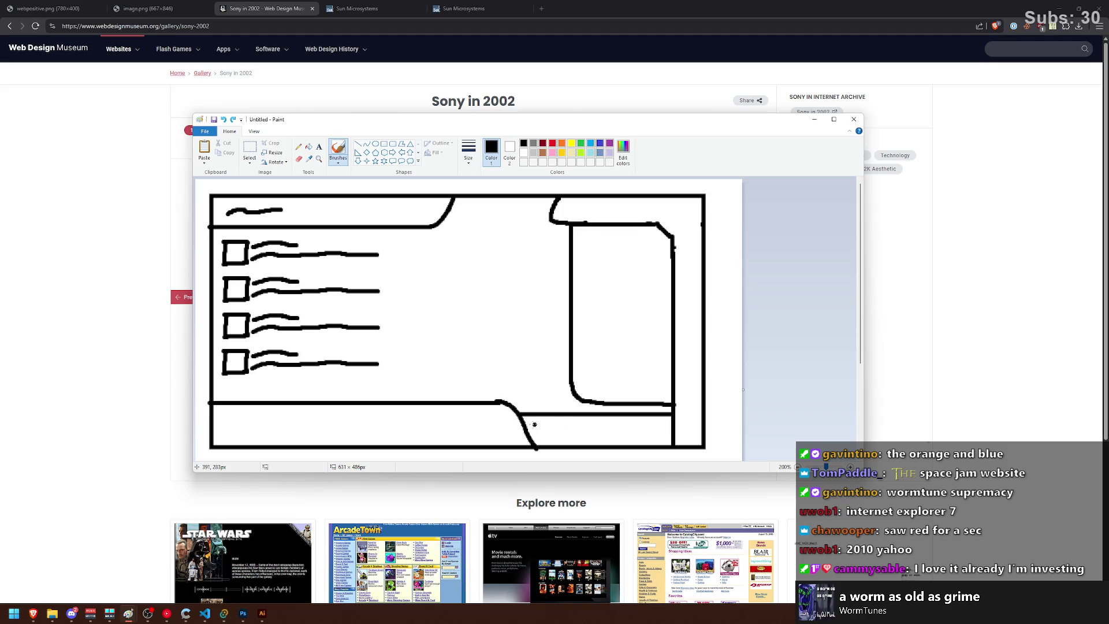
Step: Draw a small square in the footer with a text line beside it
left_click(384, 144)
mouse_move(530, 422)
left_mouse_down()
mouse_move(552, 449)
mouse_move(555, 417)
left_mouse_up()
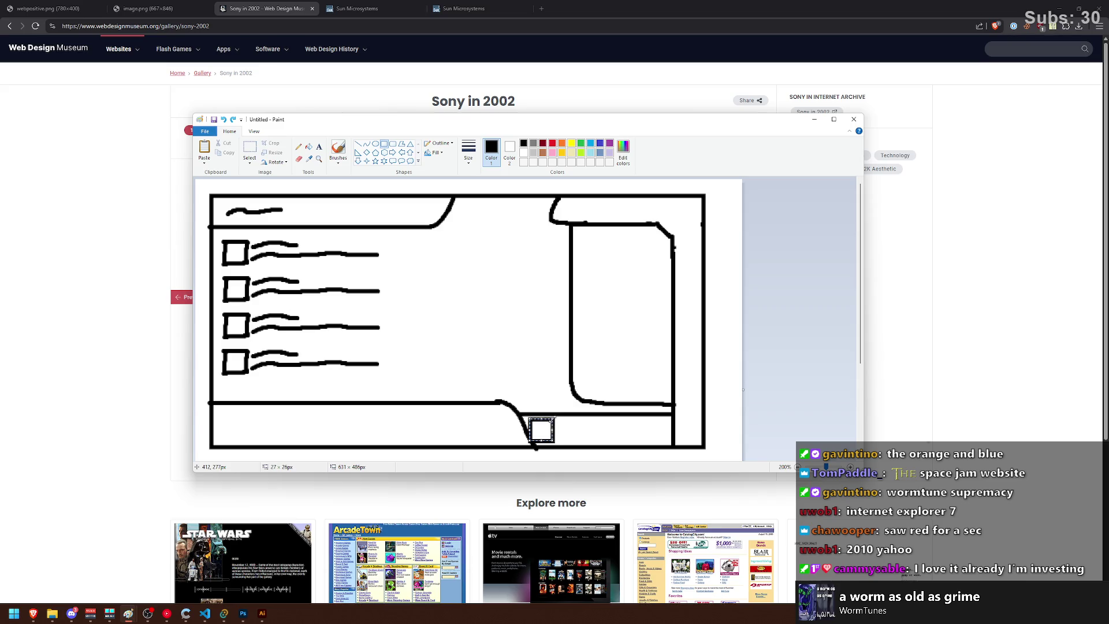
left_click(249, 148)
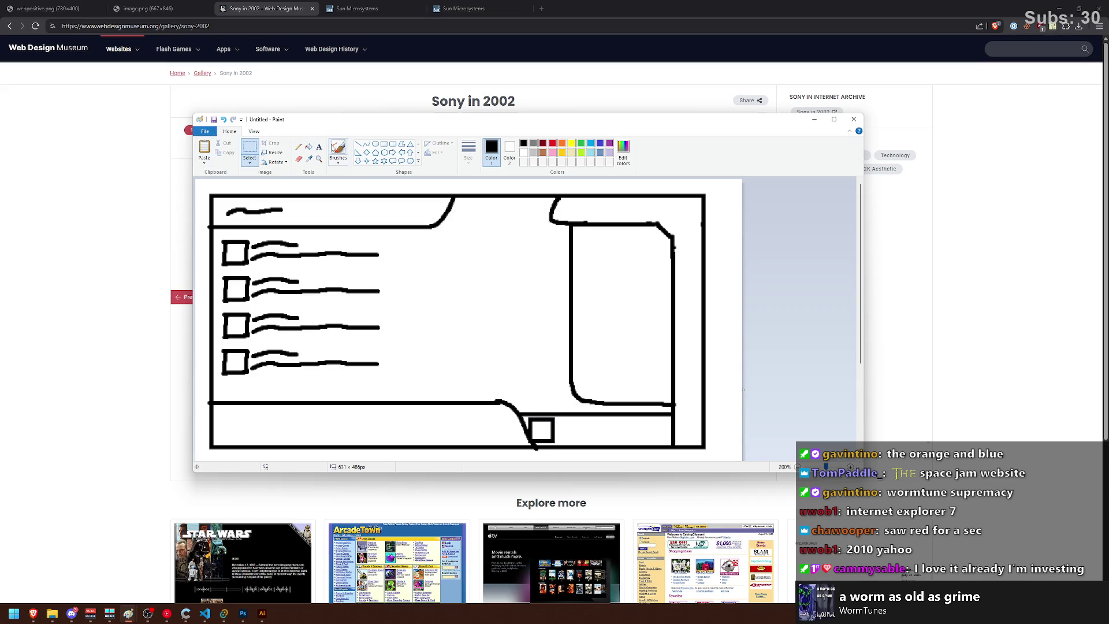
left_click(337, 149)
mouse_move(558, 425)
left_mouse_down()
mouse_move(610, 422)
mouse_move(584, 436)
left_mouse_up()
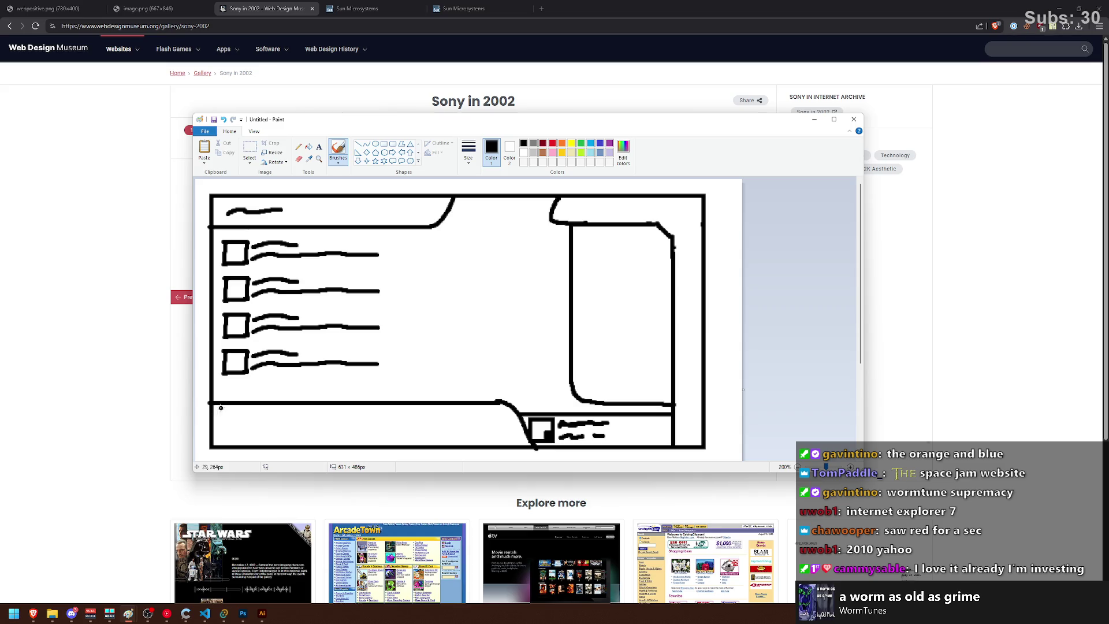
Step: Sketch text marks and button dividers across the bottom bar
left_click(359, 144)
mouse_move(518, 415)
left_mouse_down()
mouse_move(258, 411)
mouse_move(517, 417)
mouse_move(502, 444)
mouse_move(519, 431)
left_mouse_up()
key("ctrl+z")
left_click(338, 149)
key("ctrl+z")
left_click_drag(221, 430, 237, 430)
left_click_drag(250, 430, 275, 430)
left_click_drag(283, 430, 322, 431)
mouse_move(227, 404)
left_mouse_down()
mouse_move(227, 417)
mouse_move(291, 417)
left_mouse_up()
left_click_drag(310, 407, 310, 413)
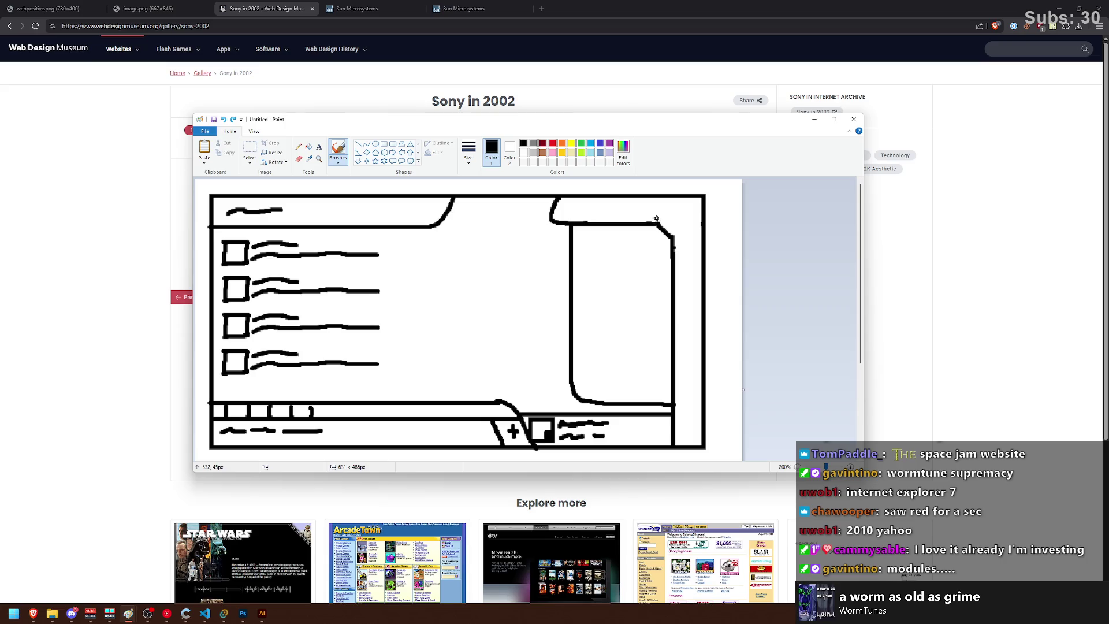
Step: Letter DM in the top-right box and add a plus sign in the footer corner
left_click_drag(658, 220, 670, 197)
mouse_move(672, 235)
left_mouse_down()
mouse_move(709, 233)
mouse_move(674, 225)
mouse_move(697, 212)
mouse_move(702, 227)
left_mouse_up()
key("ctrl+z")
mouse_move(691, 422)
left_mouse_down()
mouse_move(687, 443)
mouse_move(703, 431)
left_mouse_up()
key("ctrl+z")
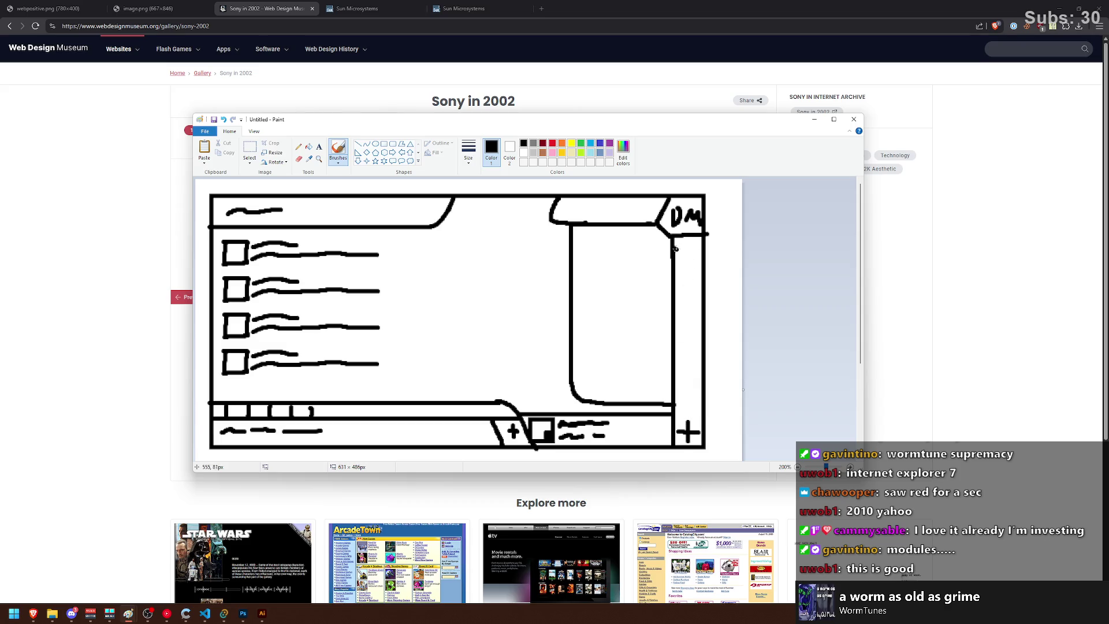
left_click(384, 144)
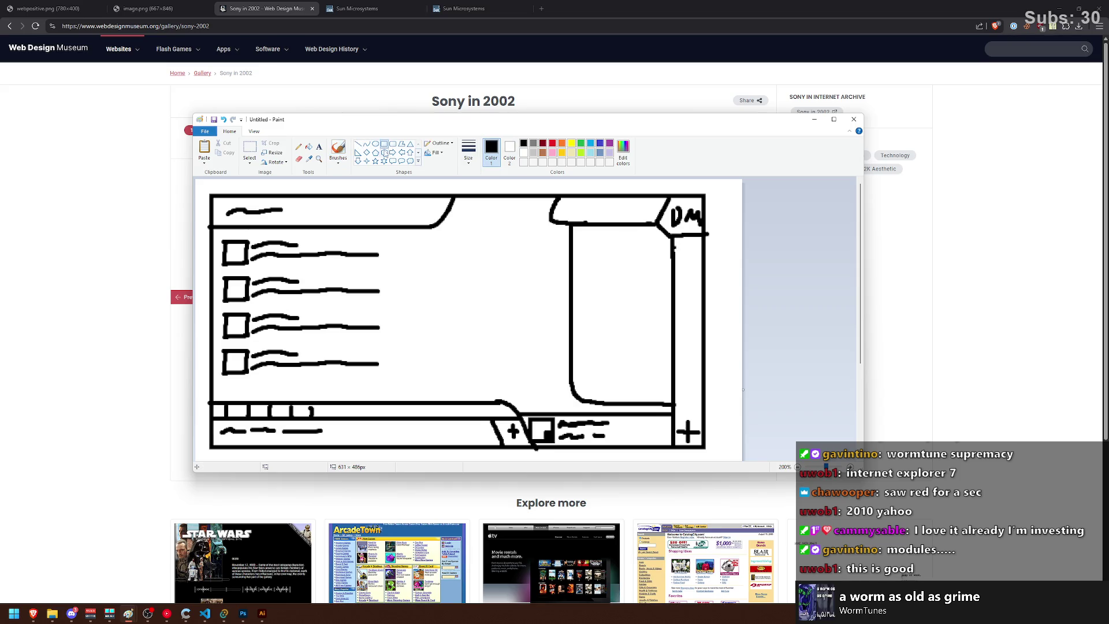
Step: Draw three squares under the DM box and a wide strip along the top
mouse_move(679, 244)
left_mouse_down()
mouse_move(700, 268)
mouse_move(699, 312)
left_mouse_up()
key("ctrl+z")
left_click(690, 319)
left_click(686, 353)
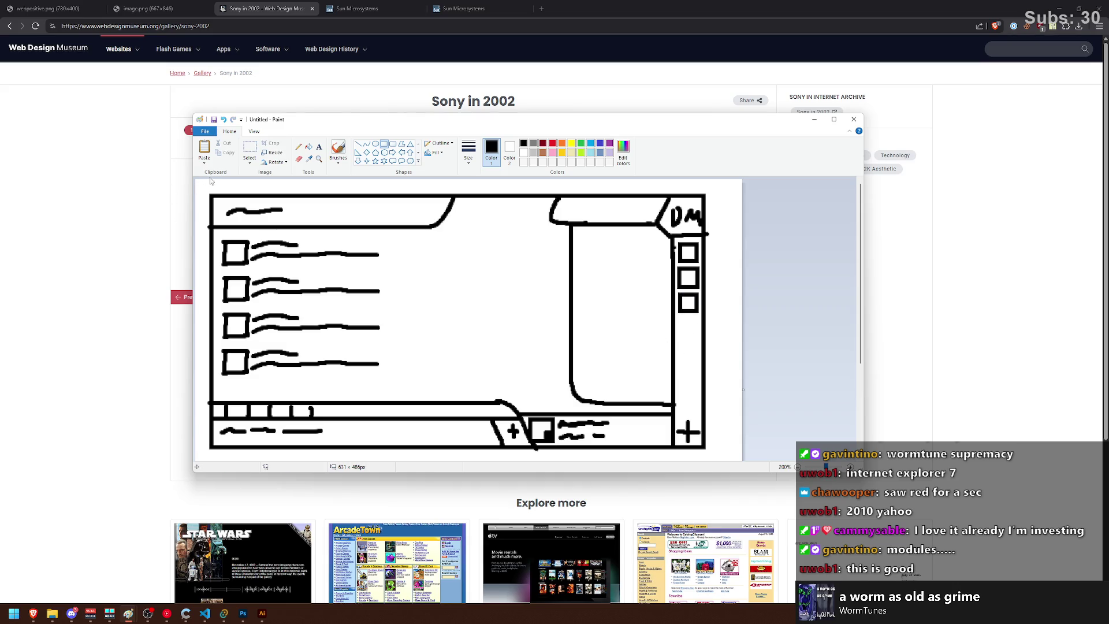
left_click_drag(212, 181, 704, 196)
left_click(711, 250)
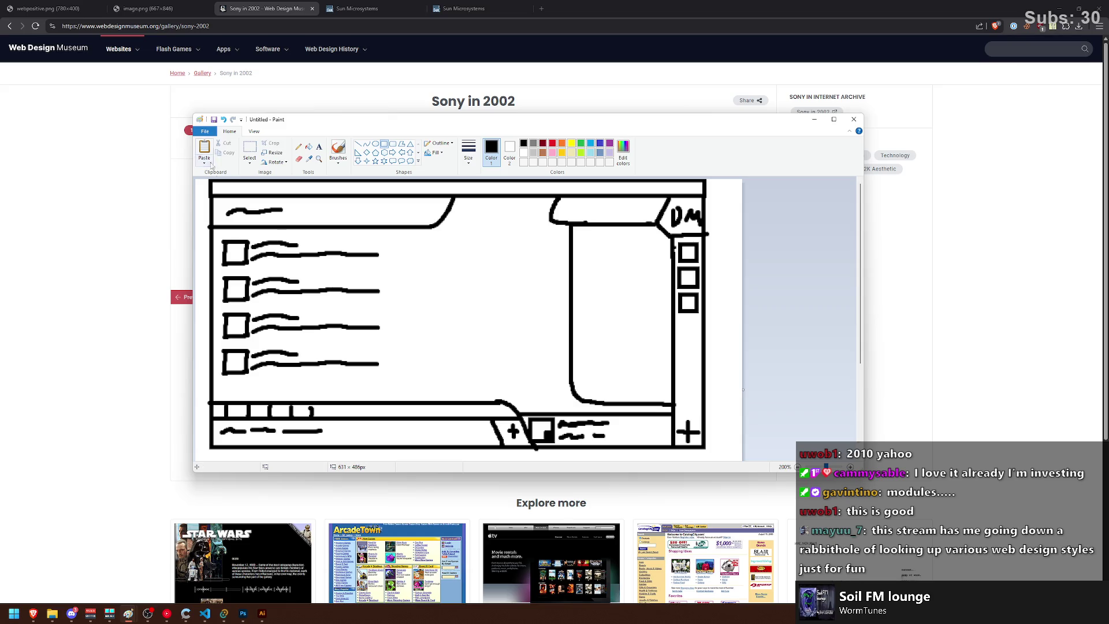
Step: Shift the right-hand part of the drawing two nudges left
left_click(249, 149)
mouse_move(716, 456)
left_mouse_down()
mouse_move(499, 145)
mouse_move(484, 145)
left_mouse_up()
key("Left")
key("Left")
key("Left")
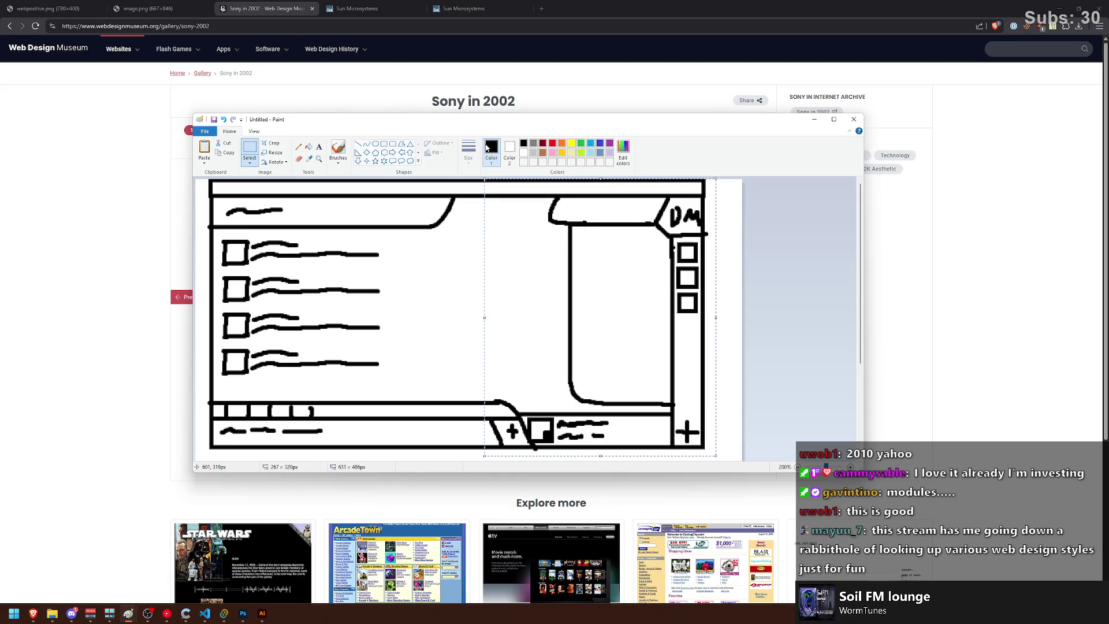
key("Left")
key("Left")
key("Left")
left_click(725, 280)
Step: Nudge the header tab's curve right and the side panel's left edge left
mouse_move(469, 243)
left_mouse_down()
mouse_move(388, 155)
mouse_move(415, 153)
left_mouse_up()
key("Right")
key("Right")
key("Right")
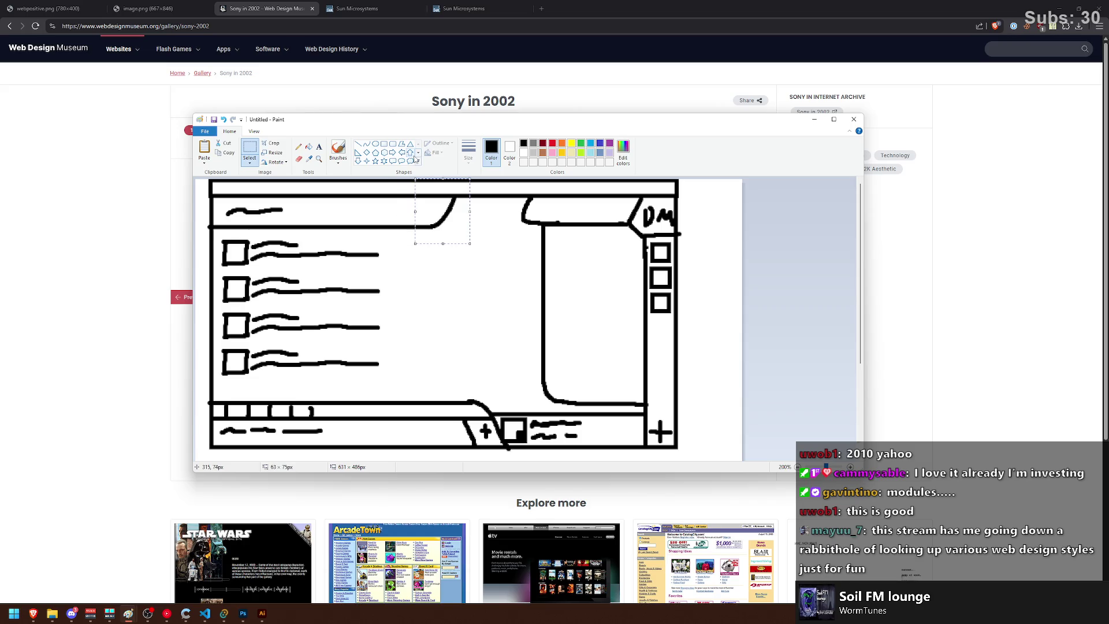
key("Right")
key("Right")
key("Right")
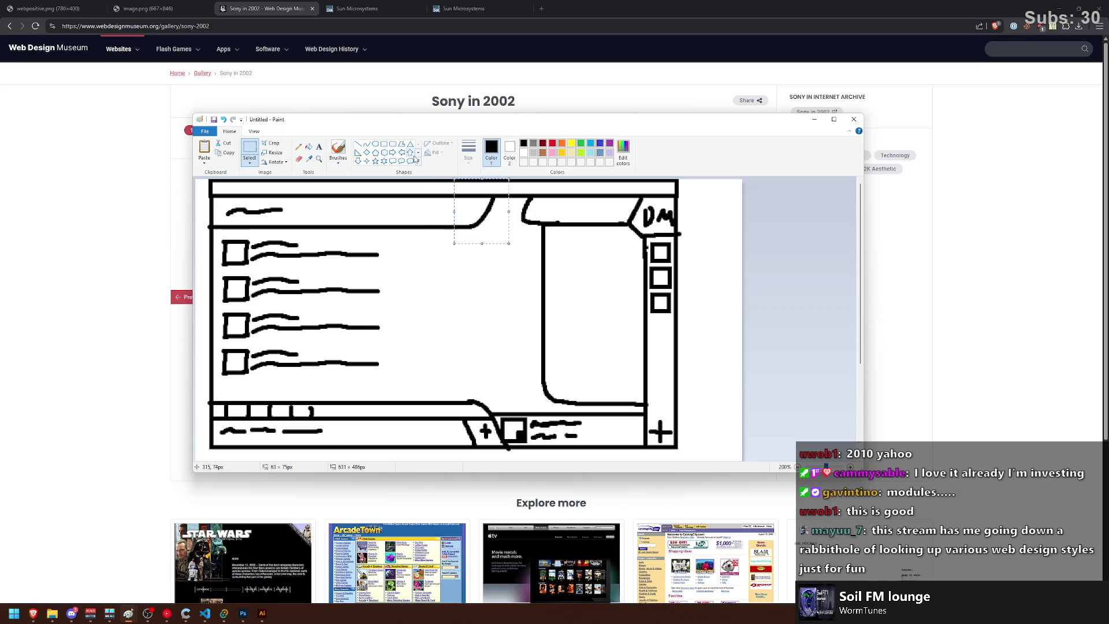
key("Right")
left_click(686, 303)
left_click_drag(534, 217, 587, 408)
key("Left")
key("Left")
key("Left")
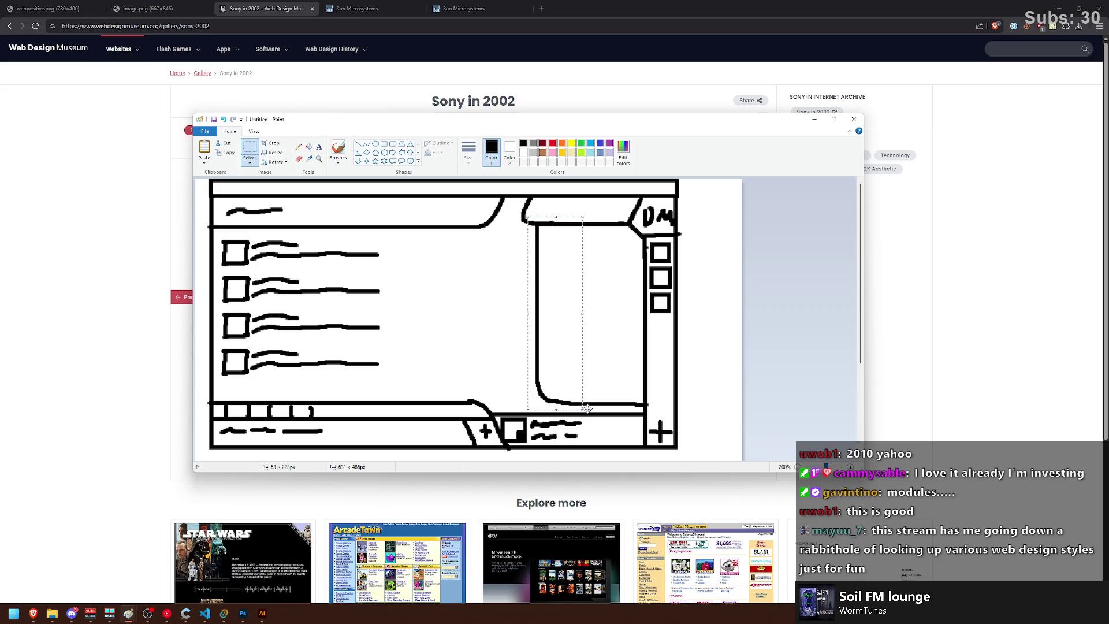
left_click_drag(713, 276, 716, 279)
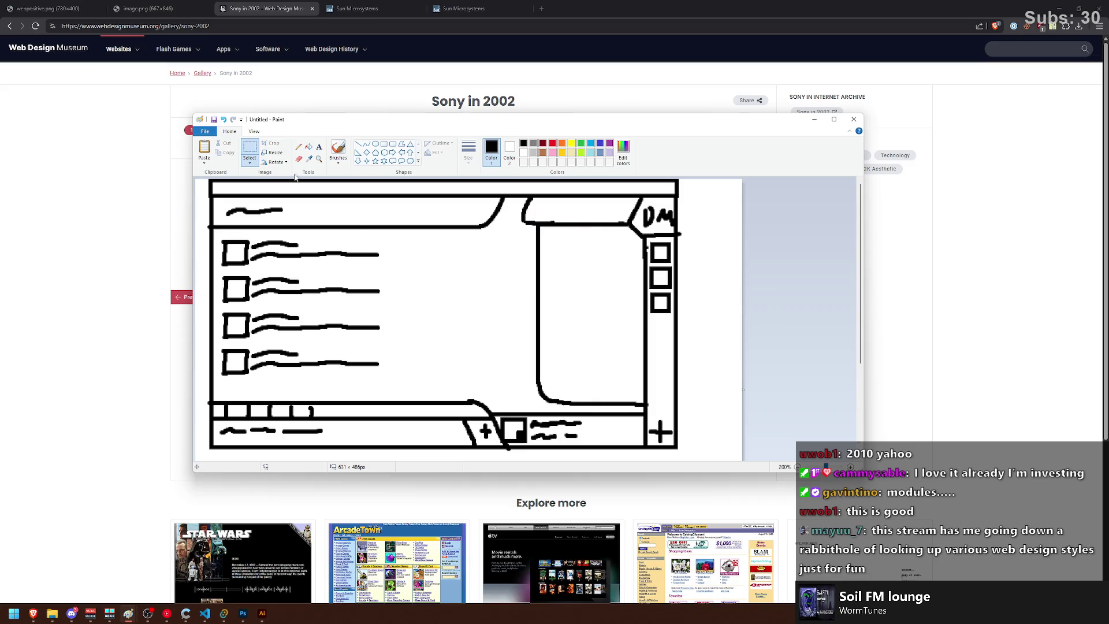
left_click(337, 149)
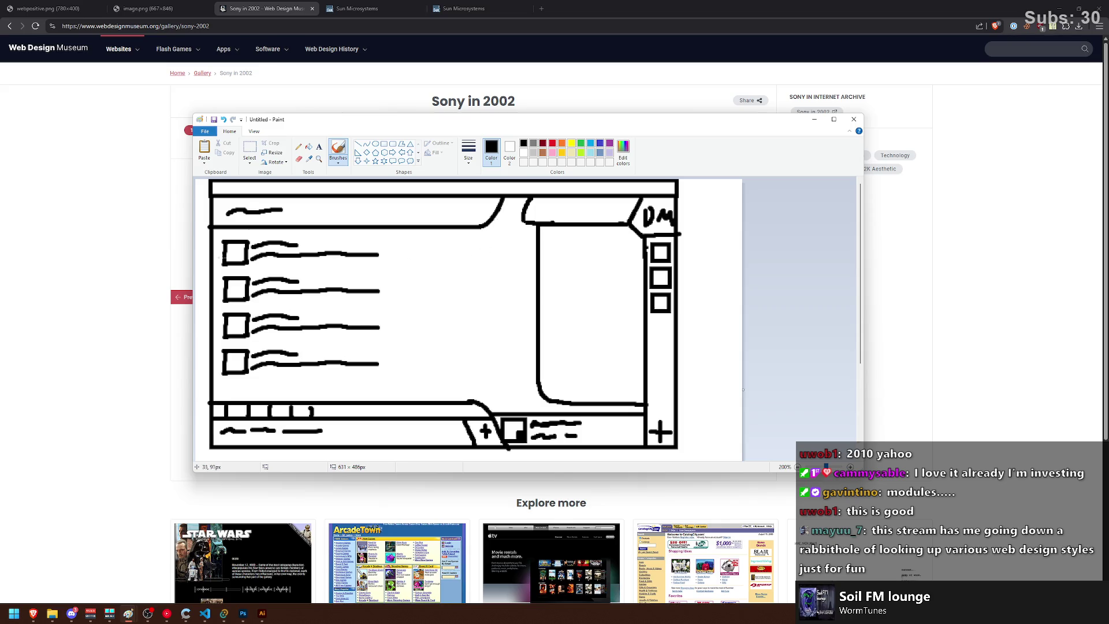
left_click_drag(500, 215, 495, 275)
Step: Try two vertical divider lines in the content area, then remove them
key("ctrl+z")
left_click(358, 143)
left_click_drag(506, 200, 506, 409)
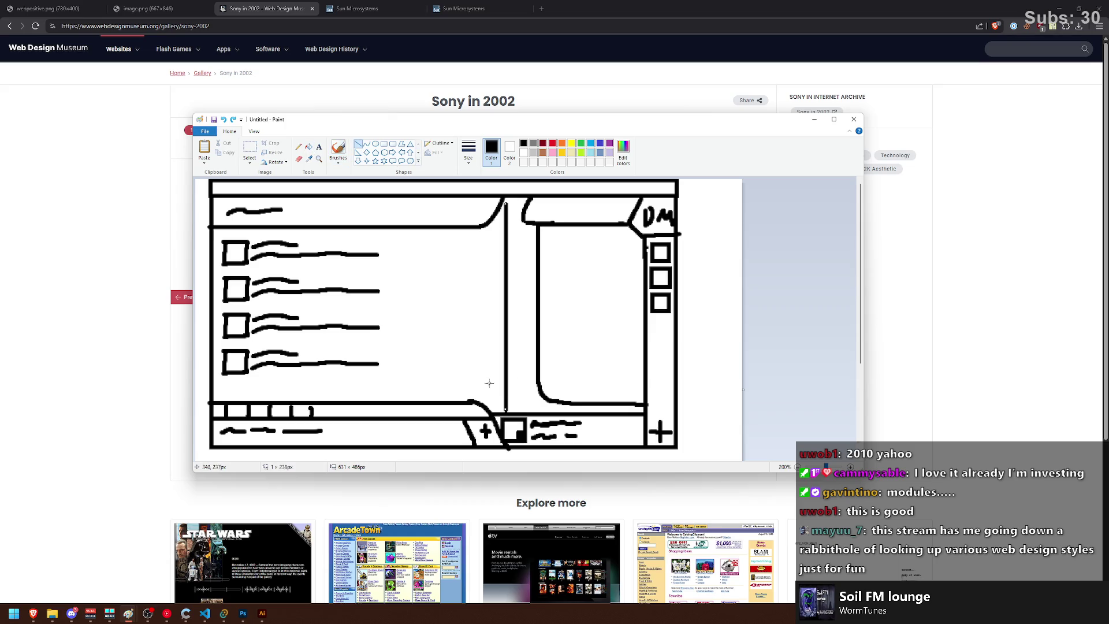
left_click_drag(481, 234, 479, 393)
key("ctrl+z")
key("ctrl+z")
Step: Scribble a title line and two control dots in the right panel's top bar
left_click(232, 119)
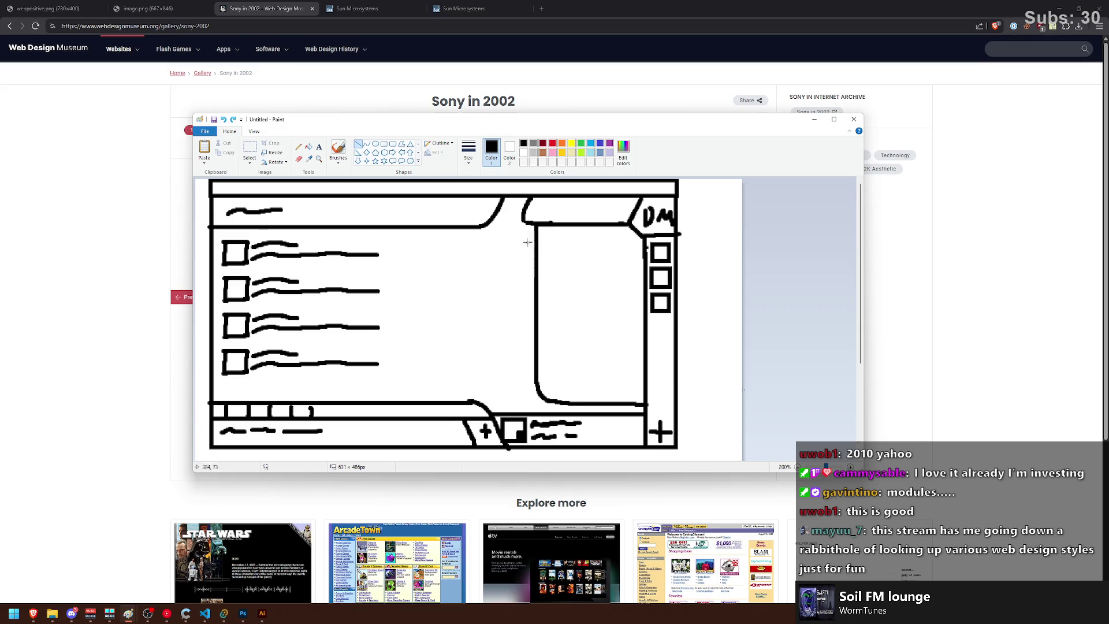
left_click(384, 144)
left_click(338, 149)
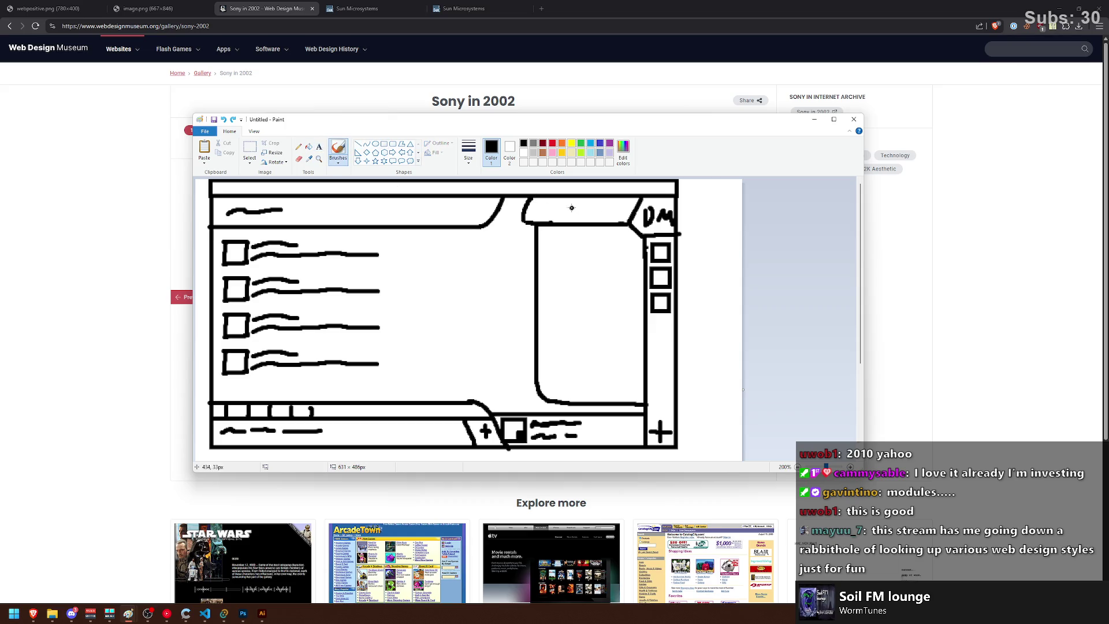
left_click_drag(532, 211, 589, 210)
left_click(619, 208)
left_click(606, 209)
Step: Paint bulleted dash entries down the right panel
left_click_drag(546, 234, 552, 239)
key("ctrl+z")
key("ctrl+z")
left_click(545, 239)
left_click_drag(557, 239, 611, 237)
left_click_drag(543, 250, 609, 252)
left_click(560, 255)
left_click_drag(550, 270, 635, 265)
mouse_move(543, 287)
left_mouse_down()
mouse_move(605, 284)
mouse_move(550, 298)
mouse_move(606, 297)
left_mouse_up()
key("ctrl+z")
left_click_drag(543, 316, 596, 319)
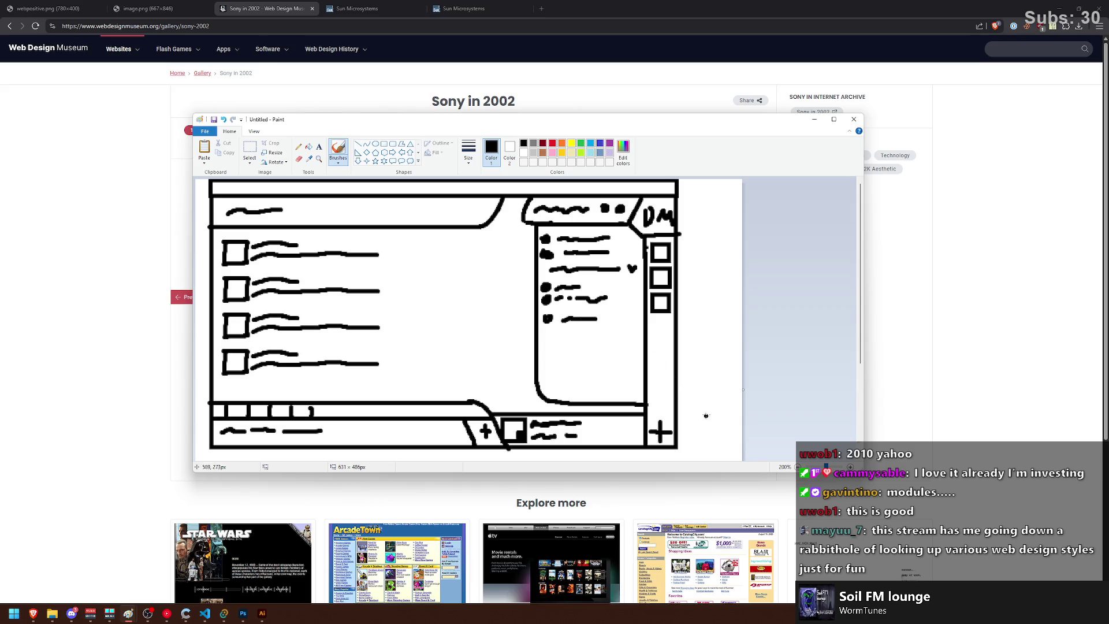
Step: Add a heart and icon to the side squares and window controls at the top-right
mouse_move(657, 281)
left_mouse_down()
mouse_move(666, 259)
mouse_move(656, 249)
left_mouse_up()
left_click(661, 258)
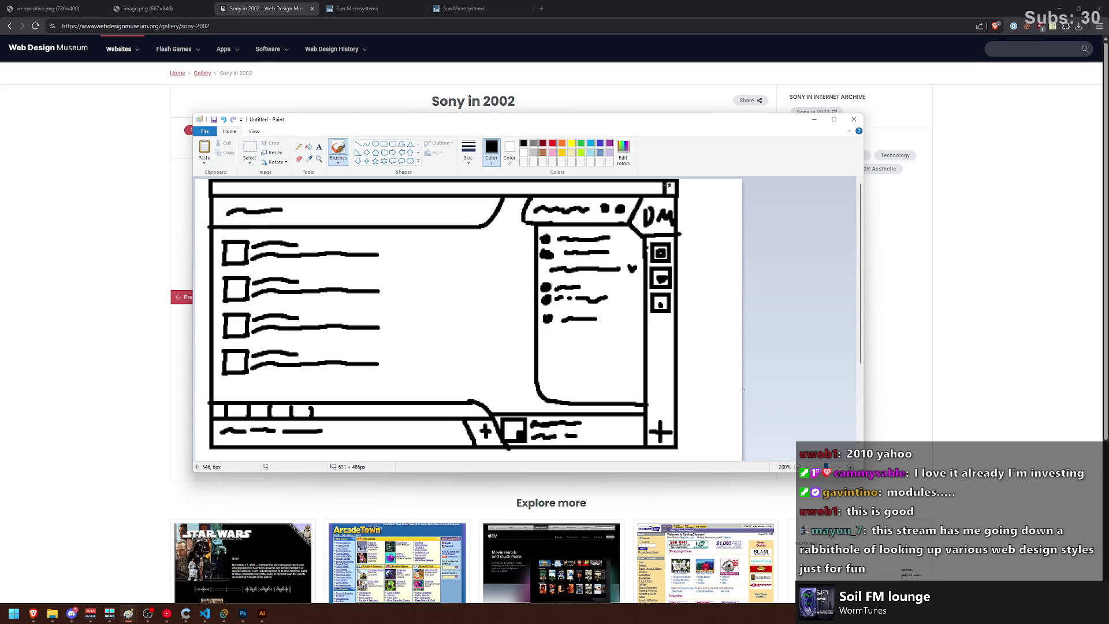
mouse_move(649, 184)
left_mouse_down()
mouse_move(659, 189)
mouse_move(639, 188)
left_mouse_up()
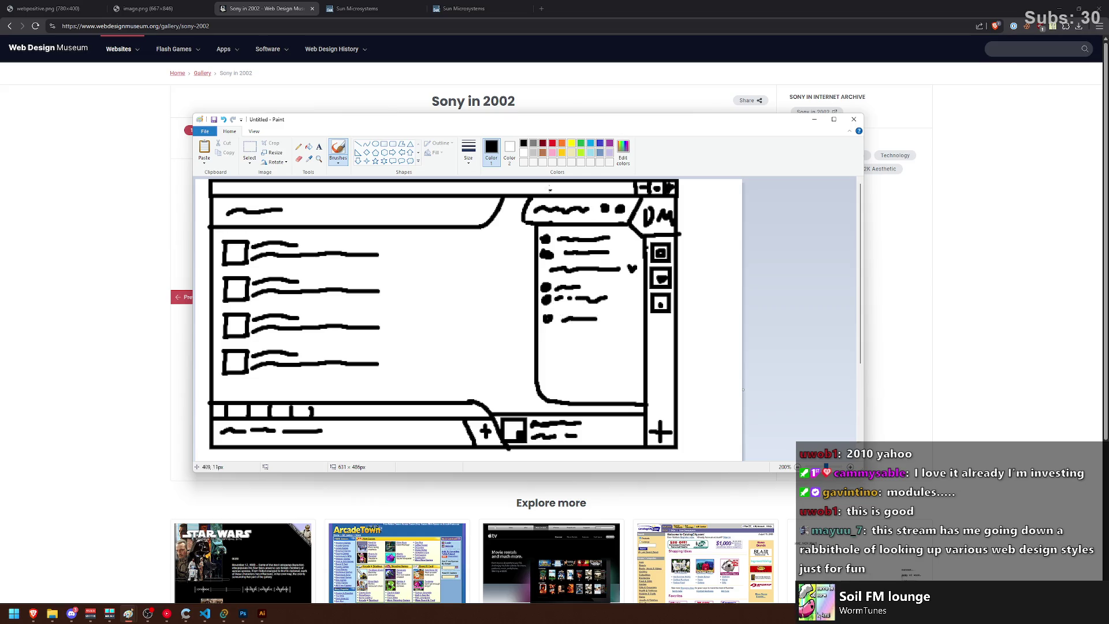
mouse_move(509, 126)
left_mouse_down()
mouse_move(843, 323)
mouse_move(848, 429)
mouse_move(581, 115)
mouse_move(463, 117)
left_mouse_up()
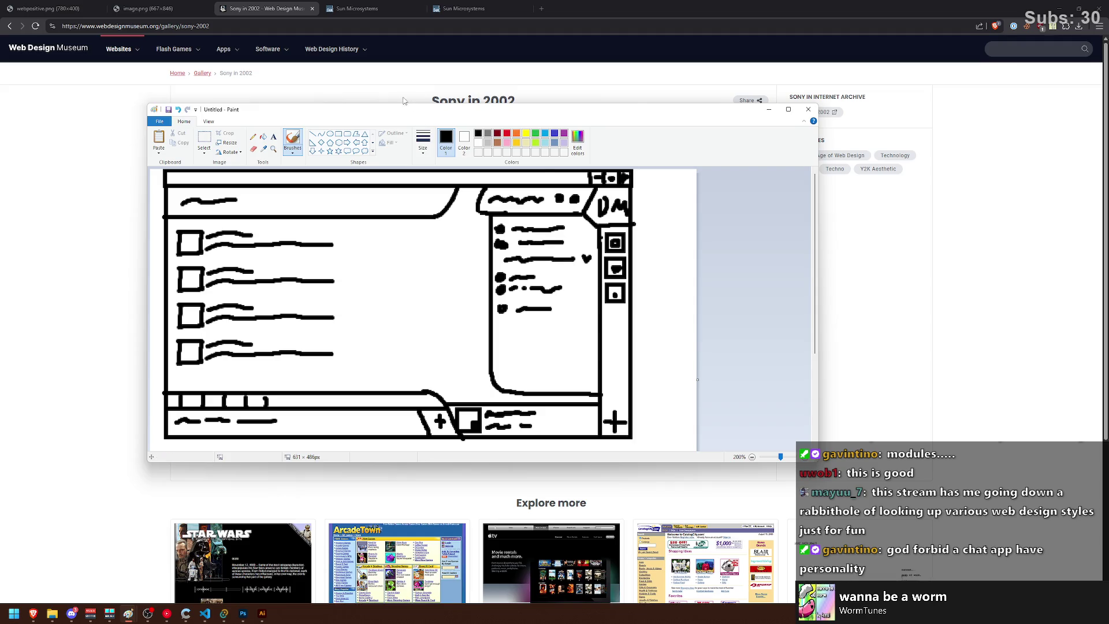
Step: Reposition the Paint window on screen
left_click_drag(405, 102, 430, 100)
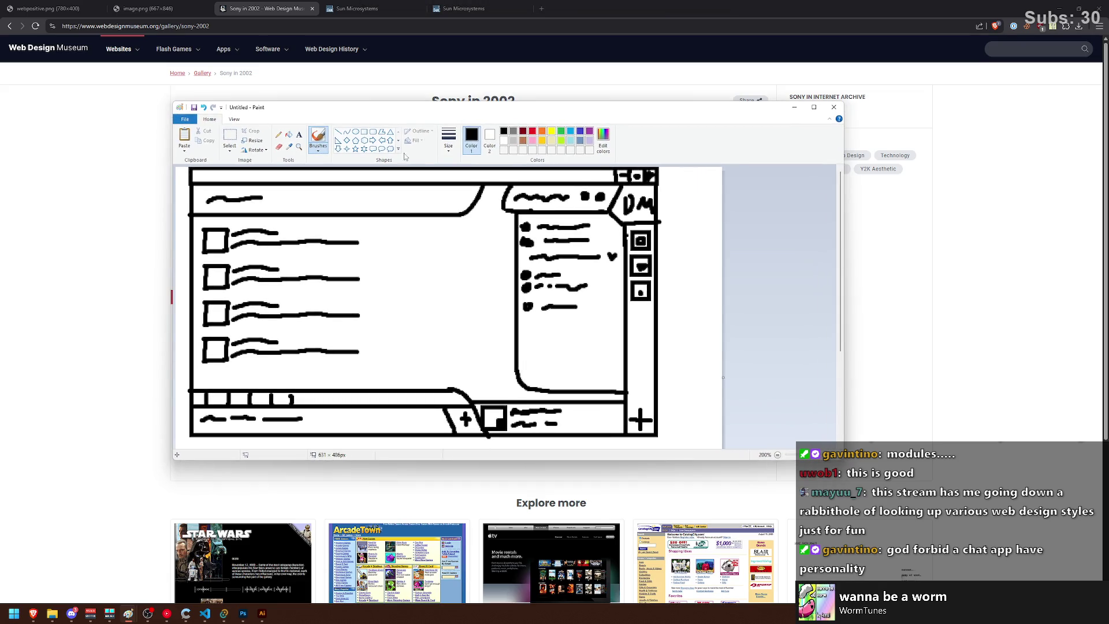
left_click_drag(346, 110, 317, 103)
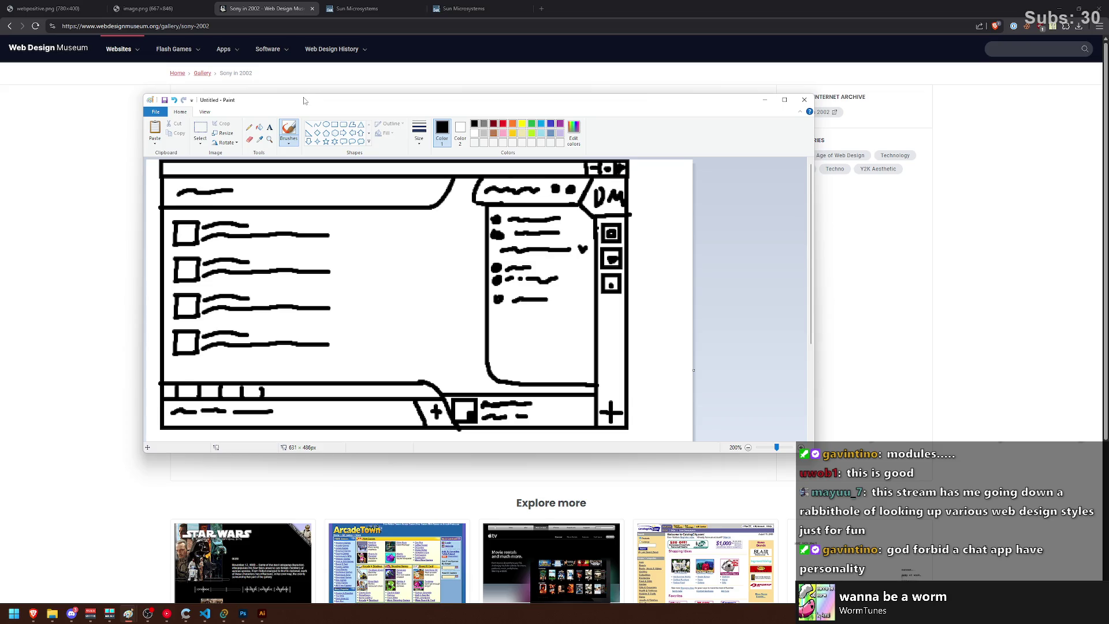
left_click_drag(304, 100, 326, 90)
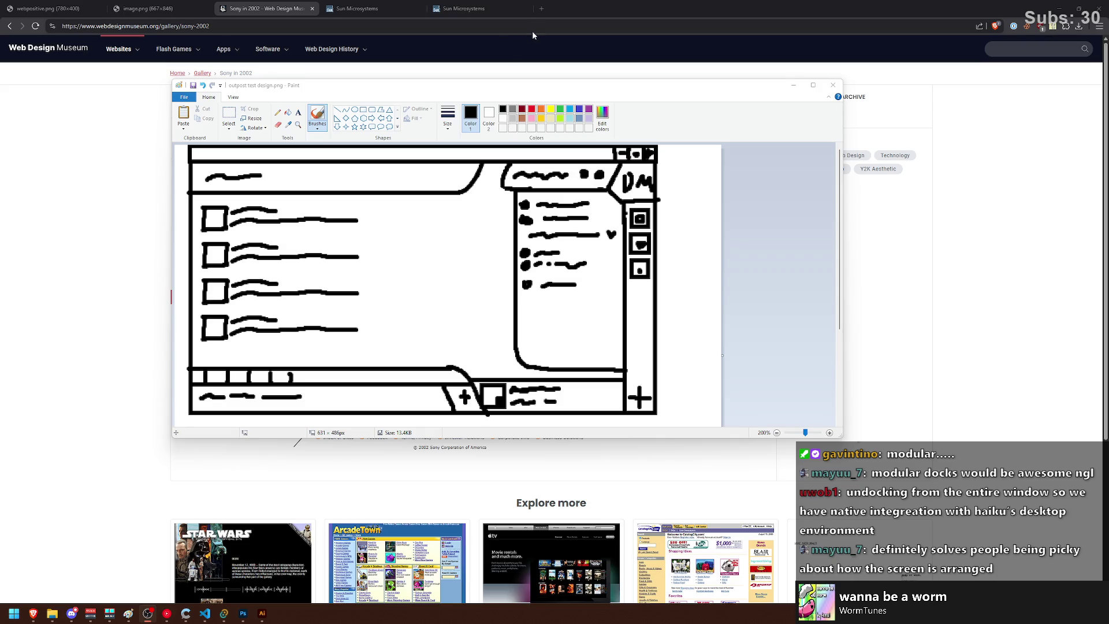
Step: Search Google for '2000s xbox app' in a new browser tab
left_click(538, 10)
type("2000s xbox app")
key("Return")
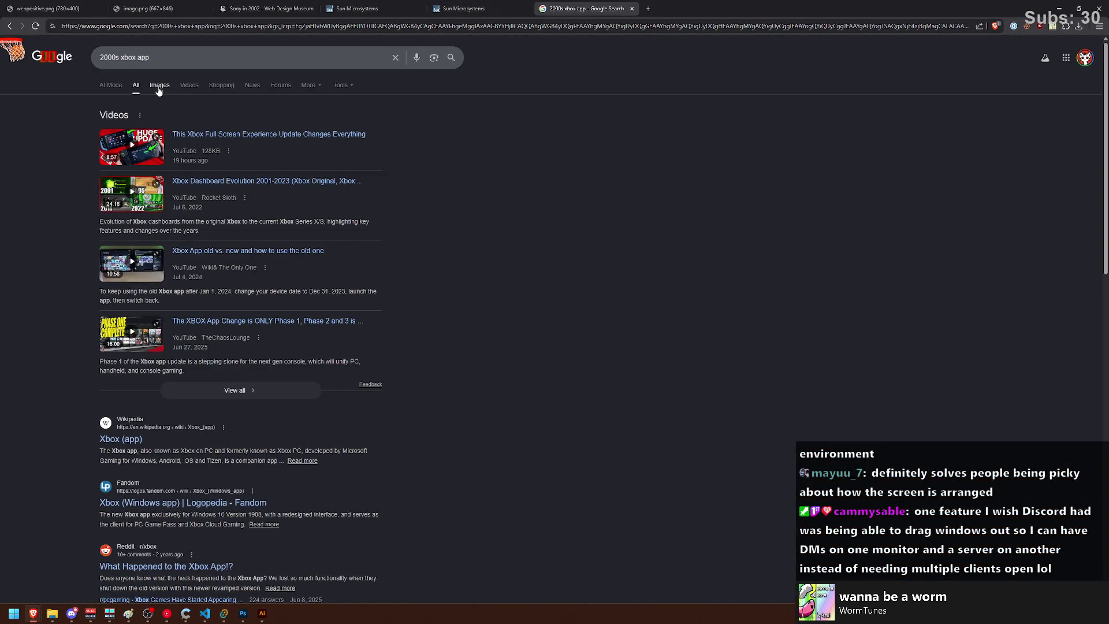
Step: Browse the Google image results for '2000s xbox app', then close that tab
left_click(159, 87)
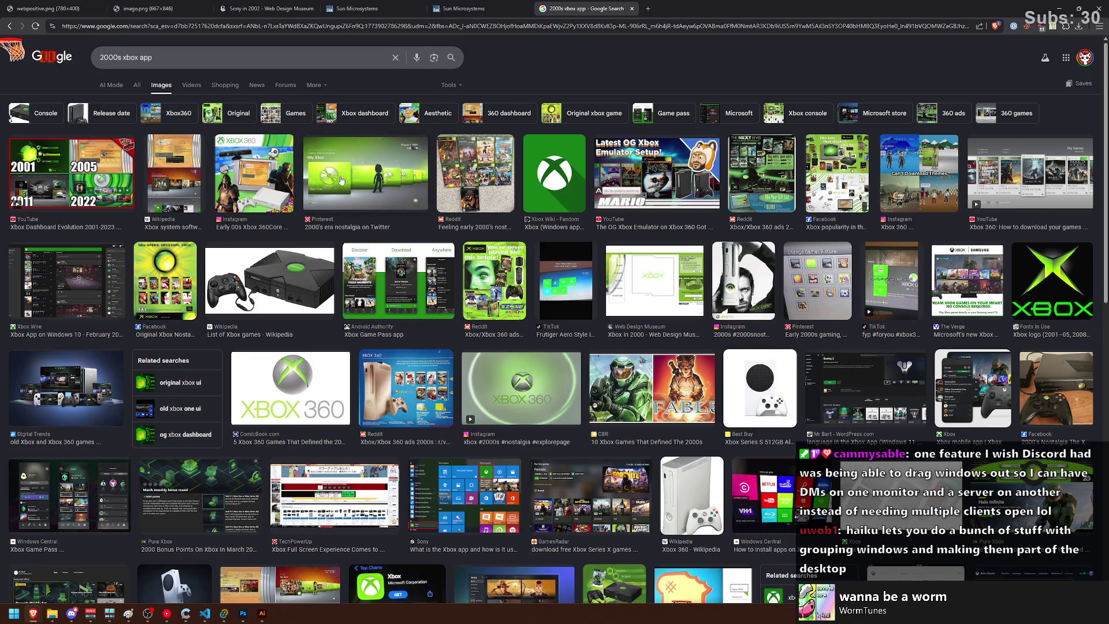
scroll(333, 172, "down", 5)
scroll(333, 172, "down", 3)
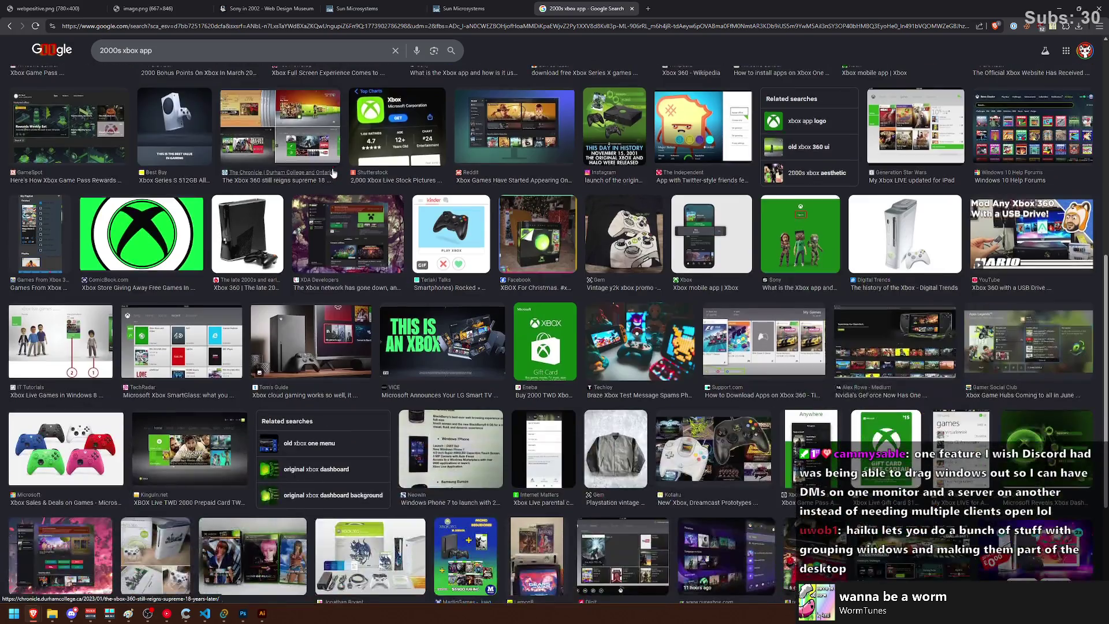
scroll(334, 172, "up", 8)
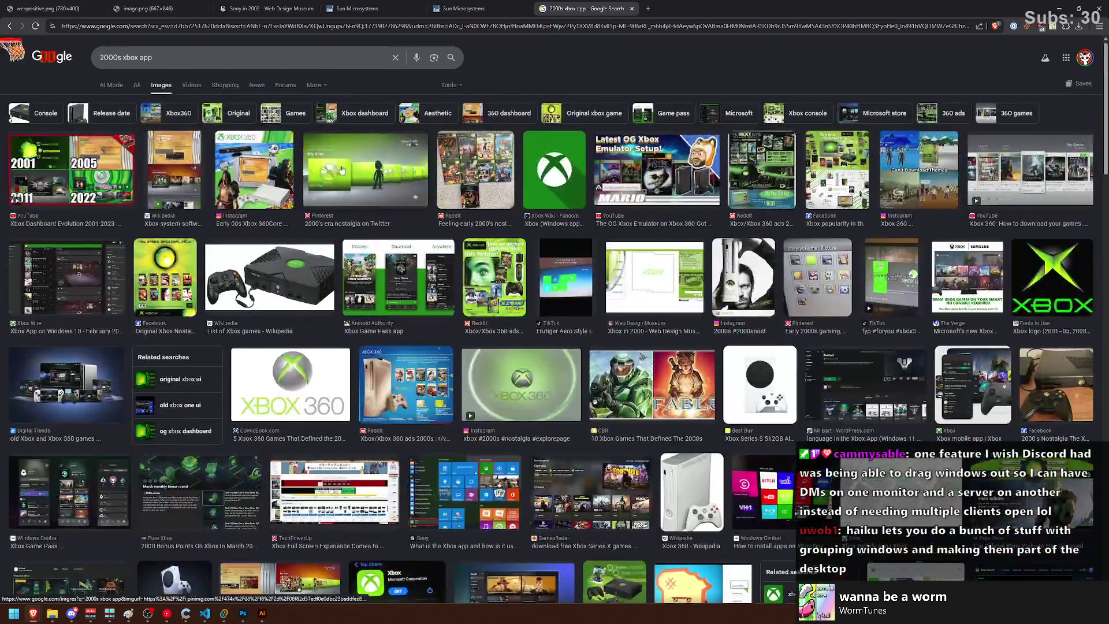
left_click(632, 9)
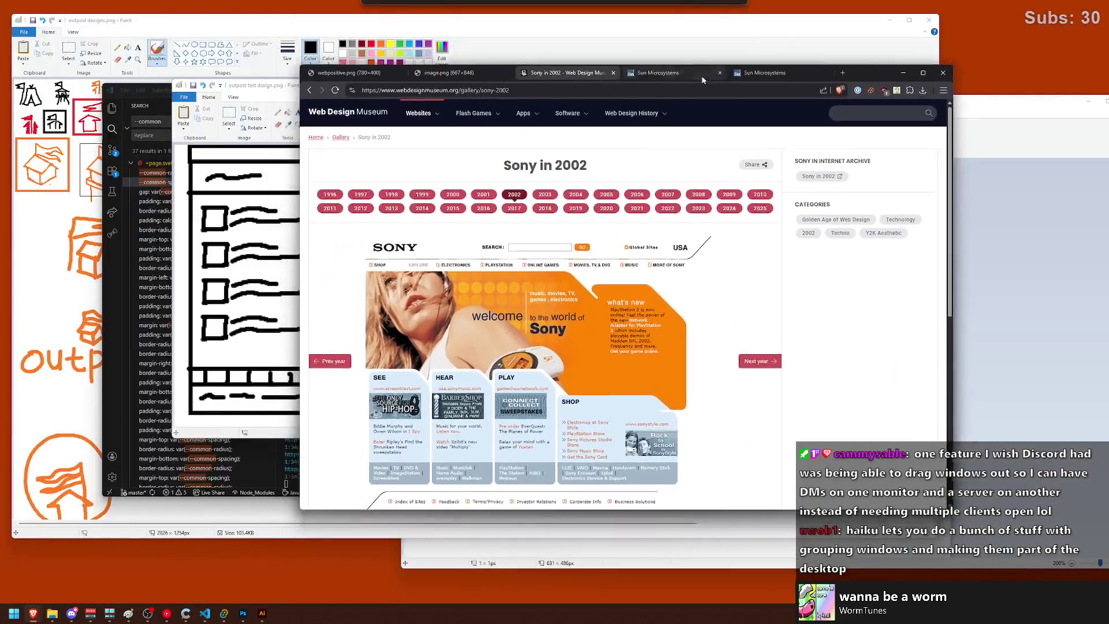
Step: In a new private tab of the other browser window, show image results for 'winamp floating docks'
mouse_move(42, 614)
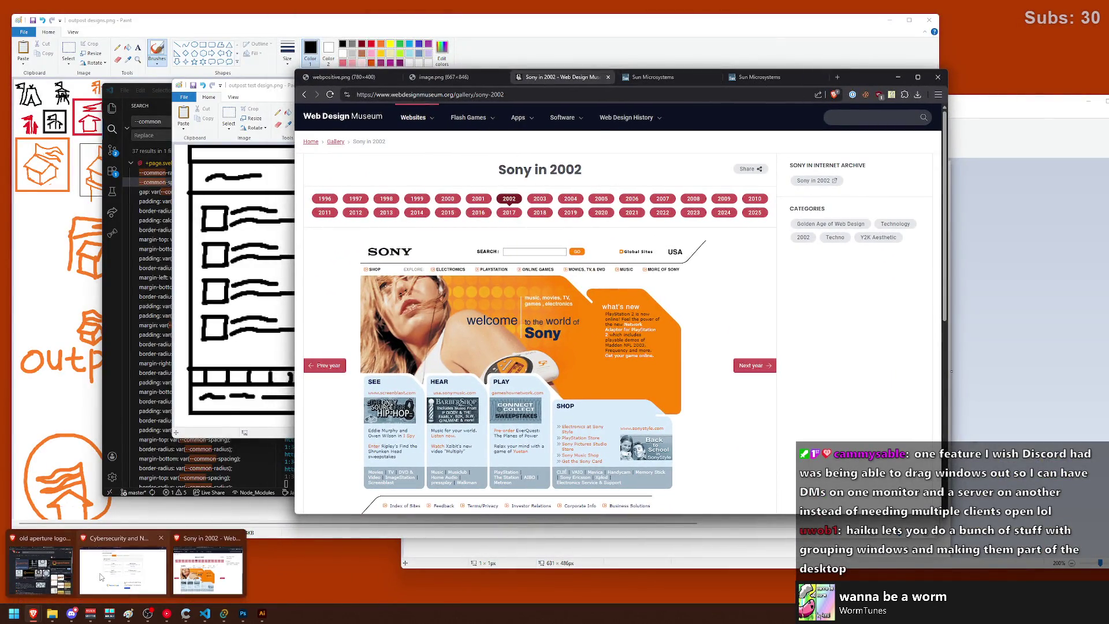
mouse_move(59, 571)
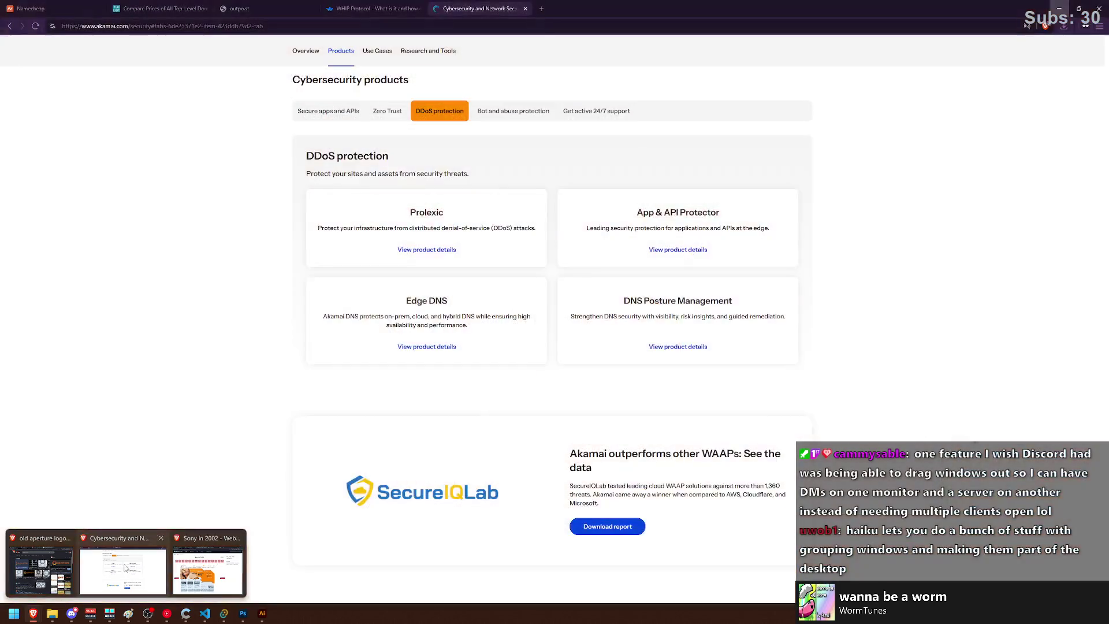
left_click(122, 570)
left_click(543, 8)
type("winam")
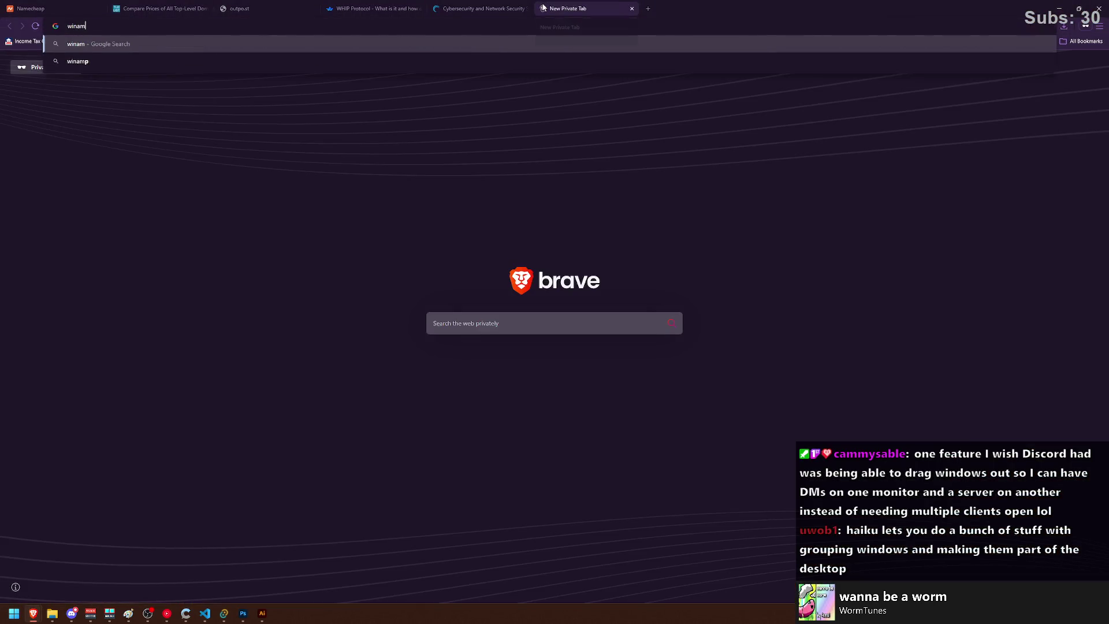
type("p floating docks")
key("Return")
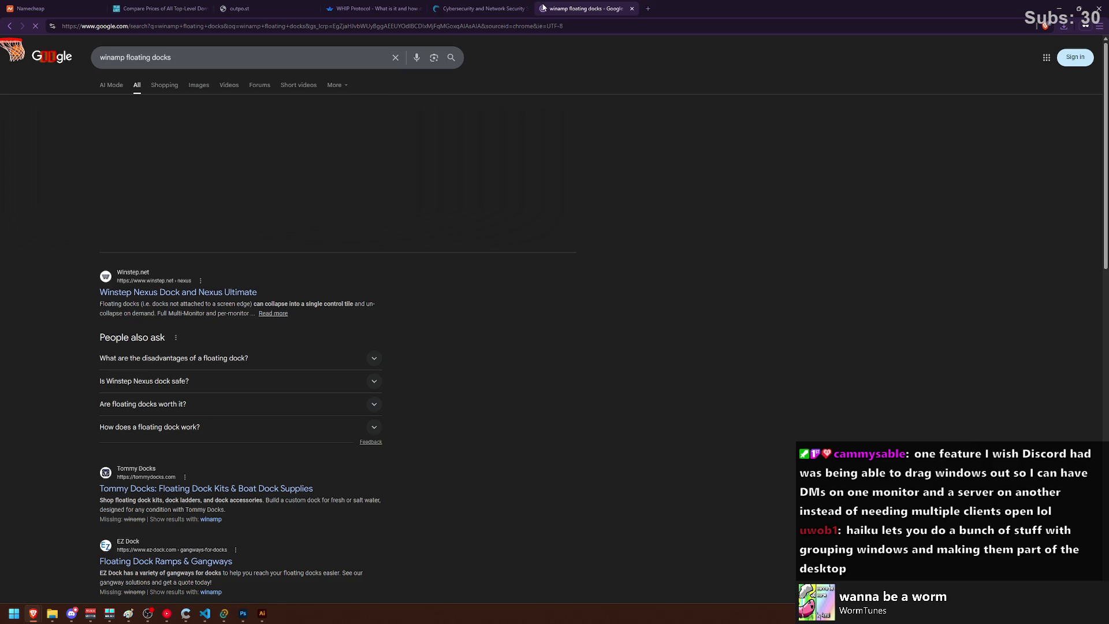
left_click(192, 89)
Step: Refine the search to 'winamp floating docks software', then replace it with 'old music player ui'
left_click(209, 58)
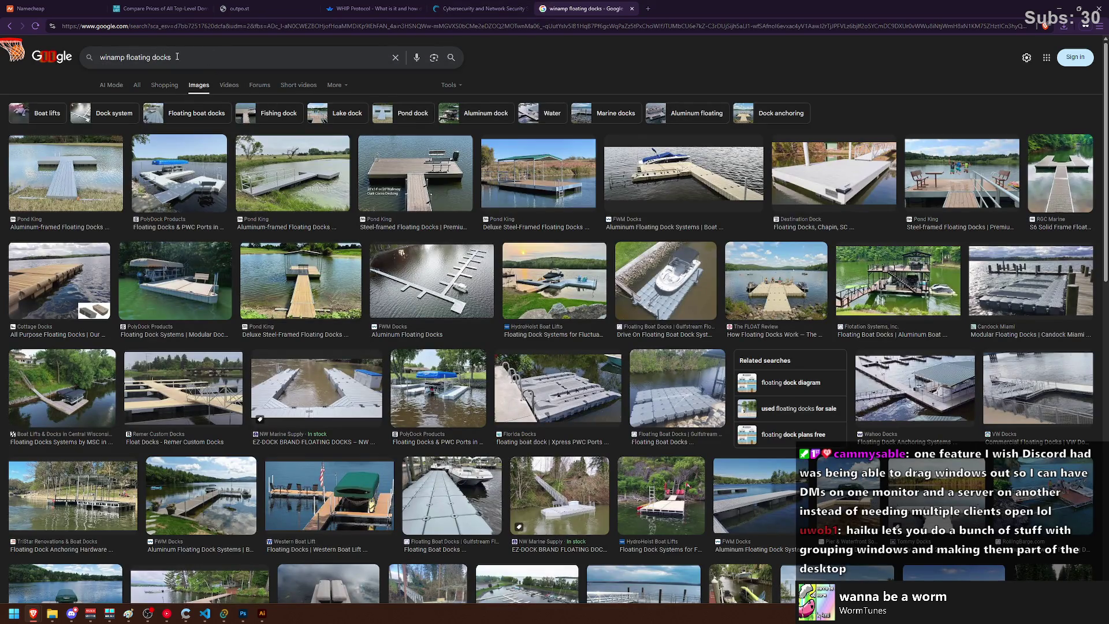
type(" software")
key("Return")
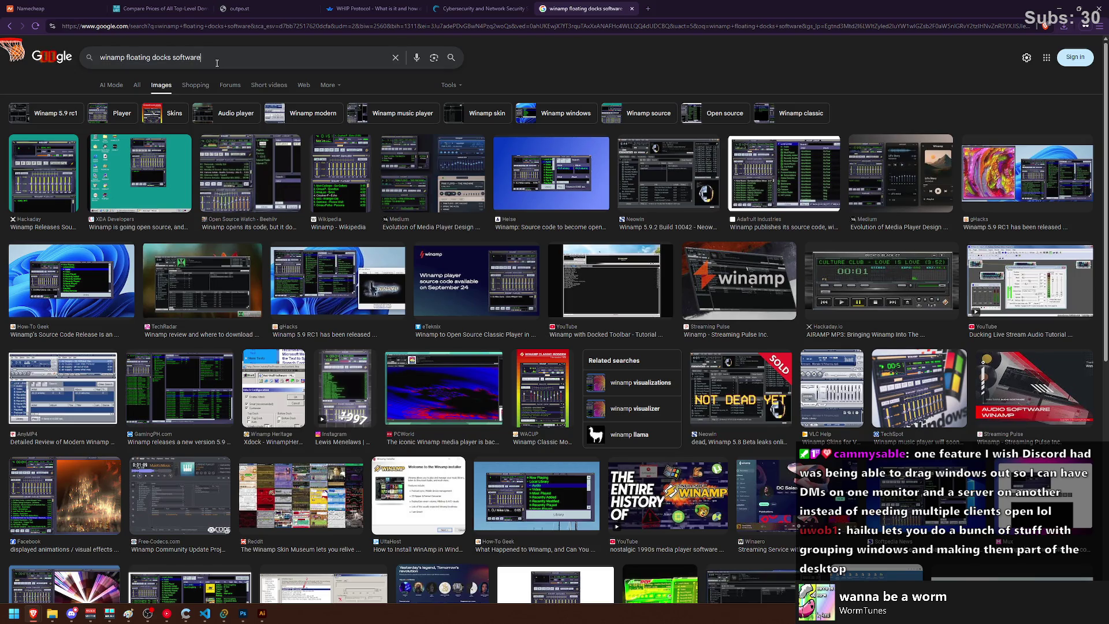
triple_click(217, 63)
type("old music ")
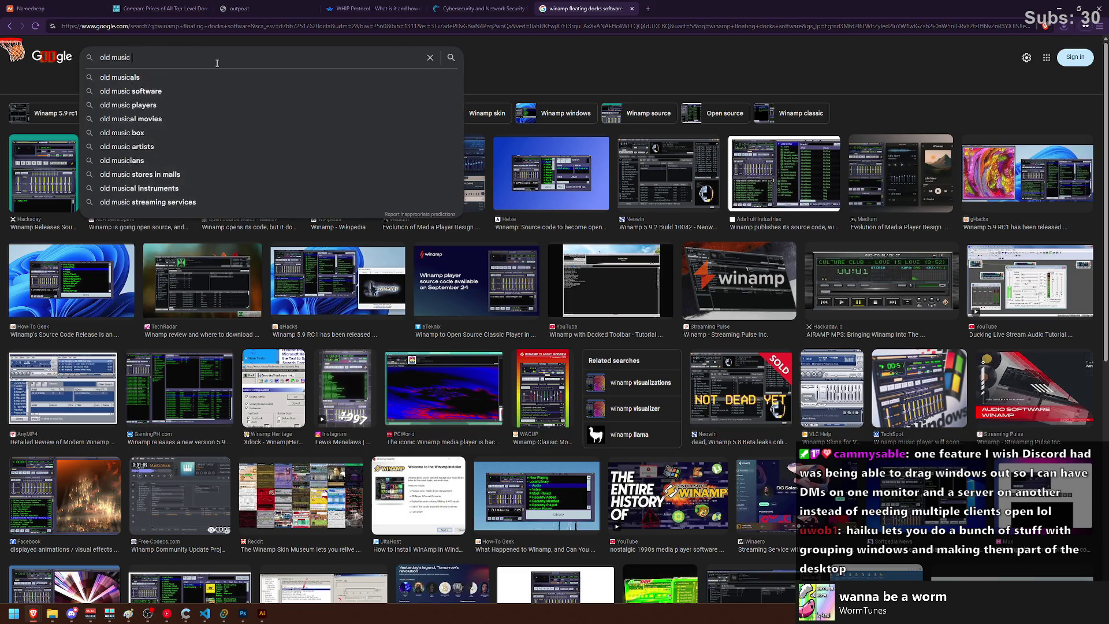
type("player ui")
key("Return")
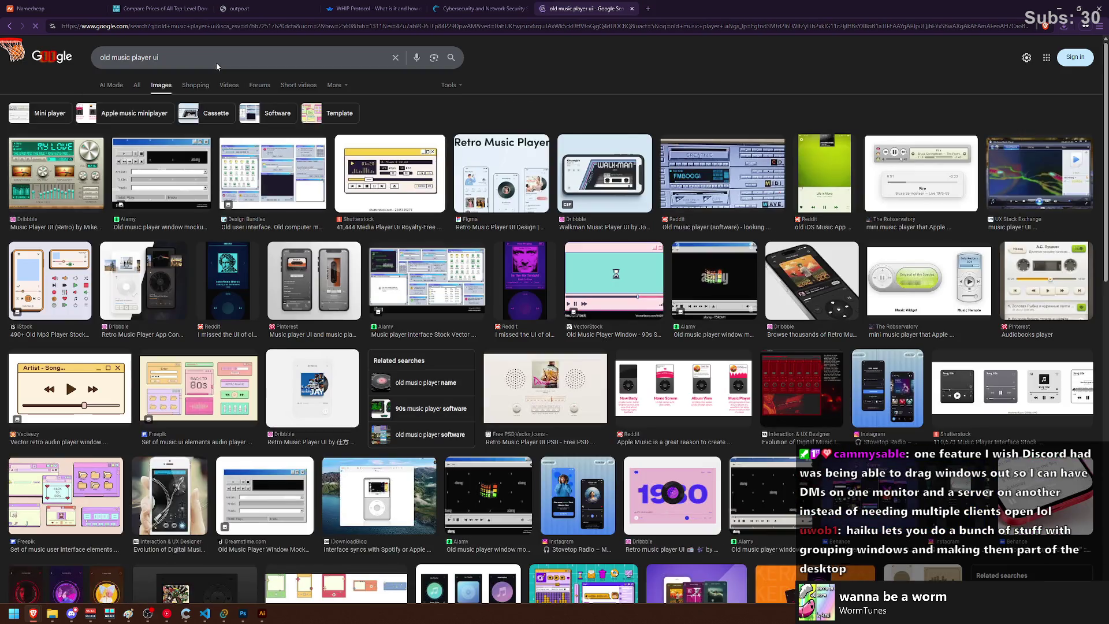
Step: Search 'old music player ui windows' and preview the Dan Q media player image
left_click(188, 53)
type("windows")
key("Return")
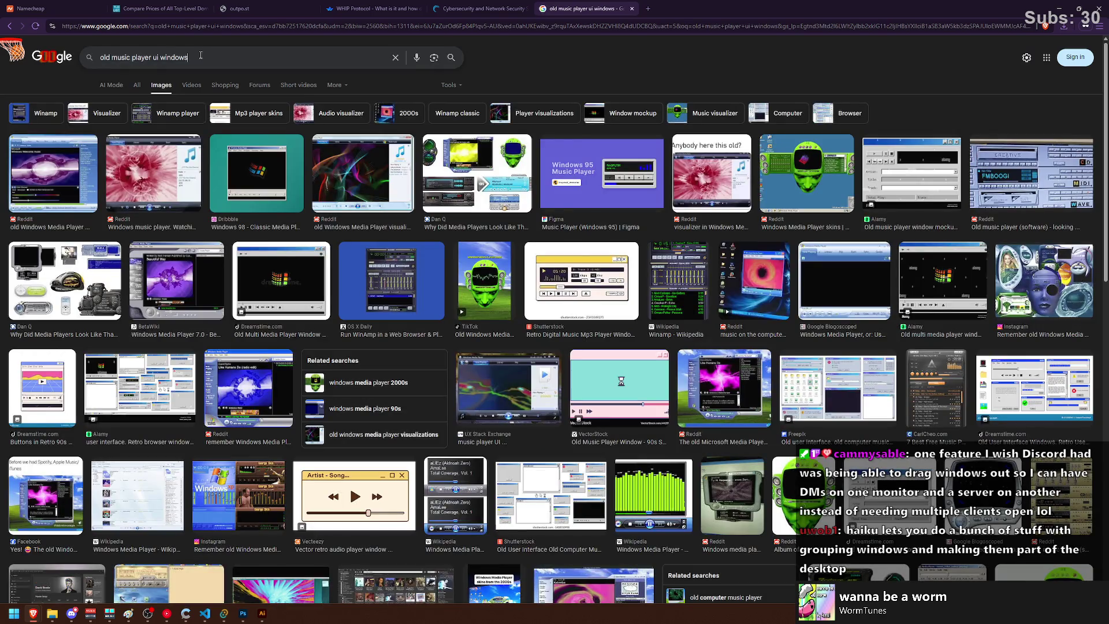
left_click(68, 256)
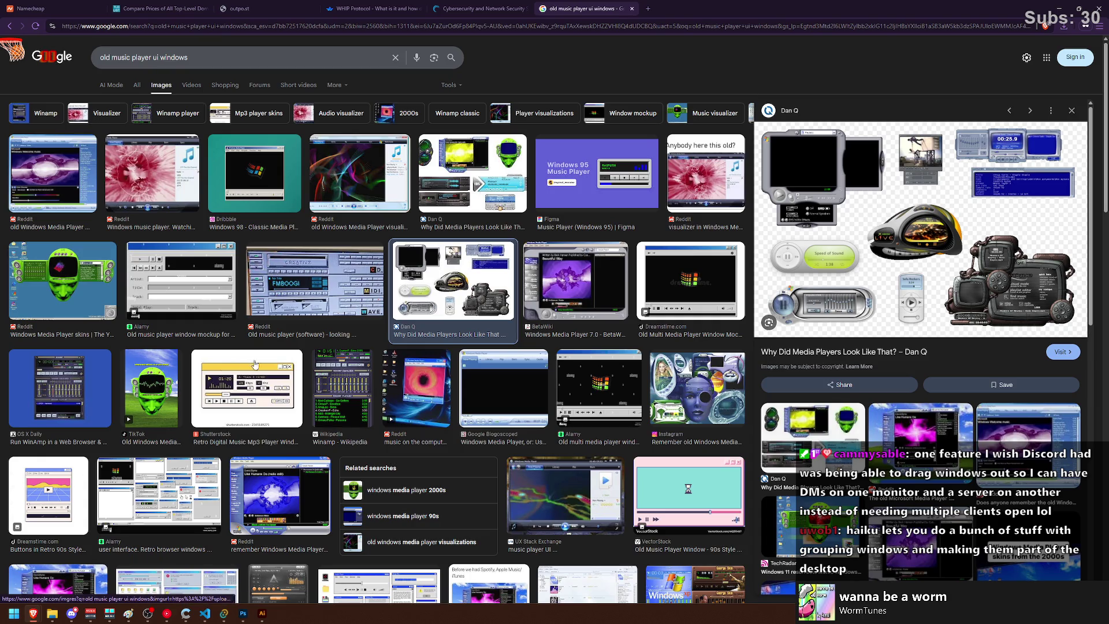
Step: Preview the Windows Media Player skins video, Instagram skins post, Reddit player image and 2000s music post
left_click(152, 387)
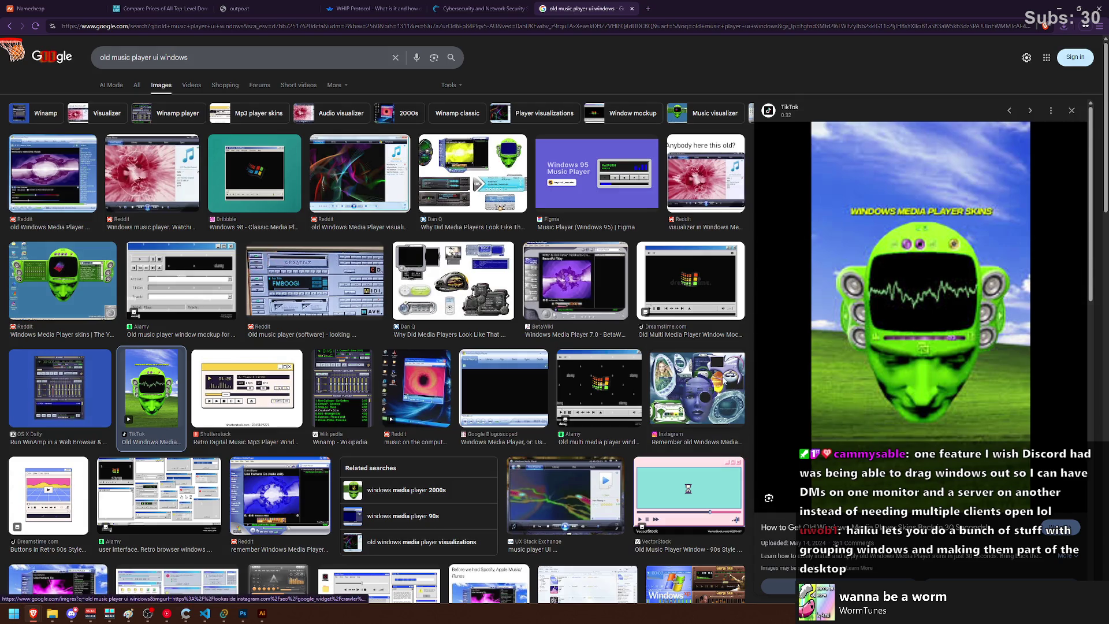
left_click(724, 379)
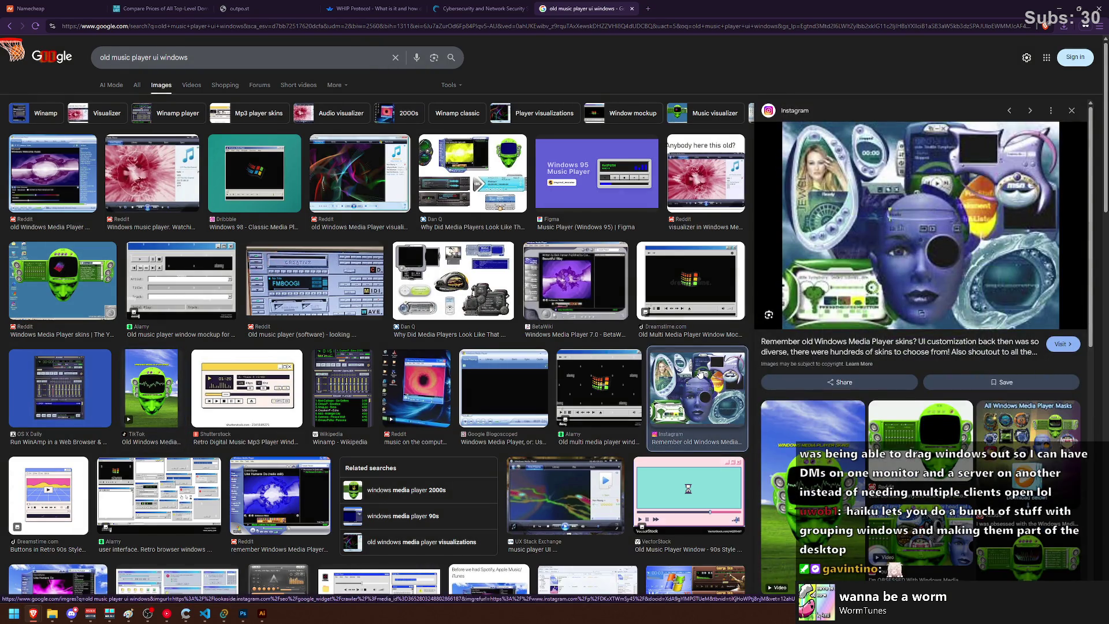
scroll(700, 371, "down", 7)
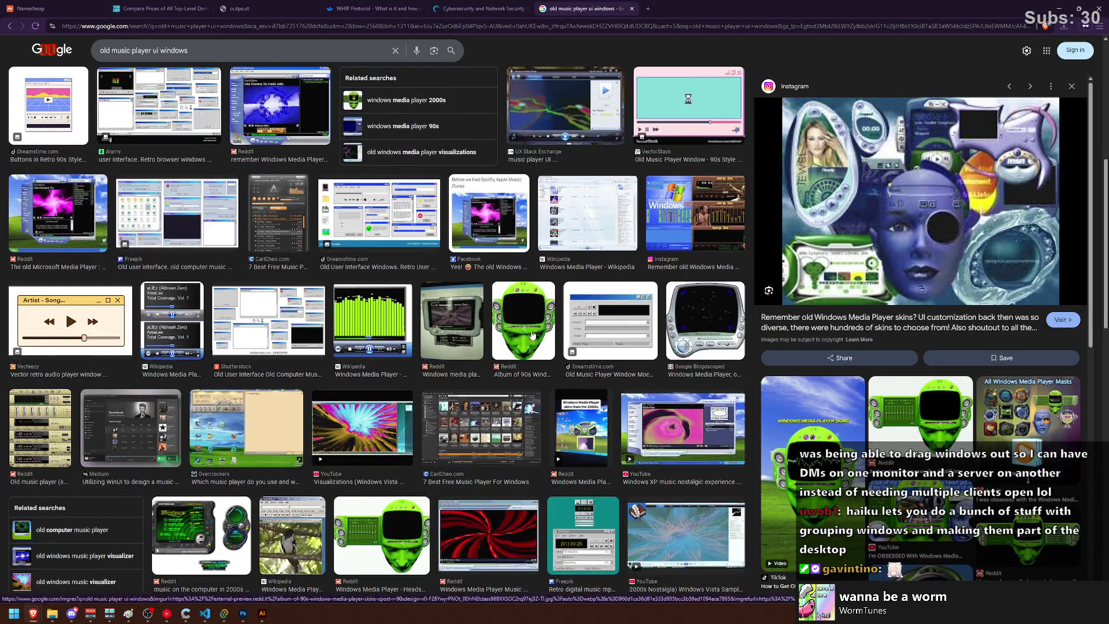
left_click(475, 333)
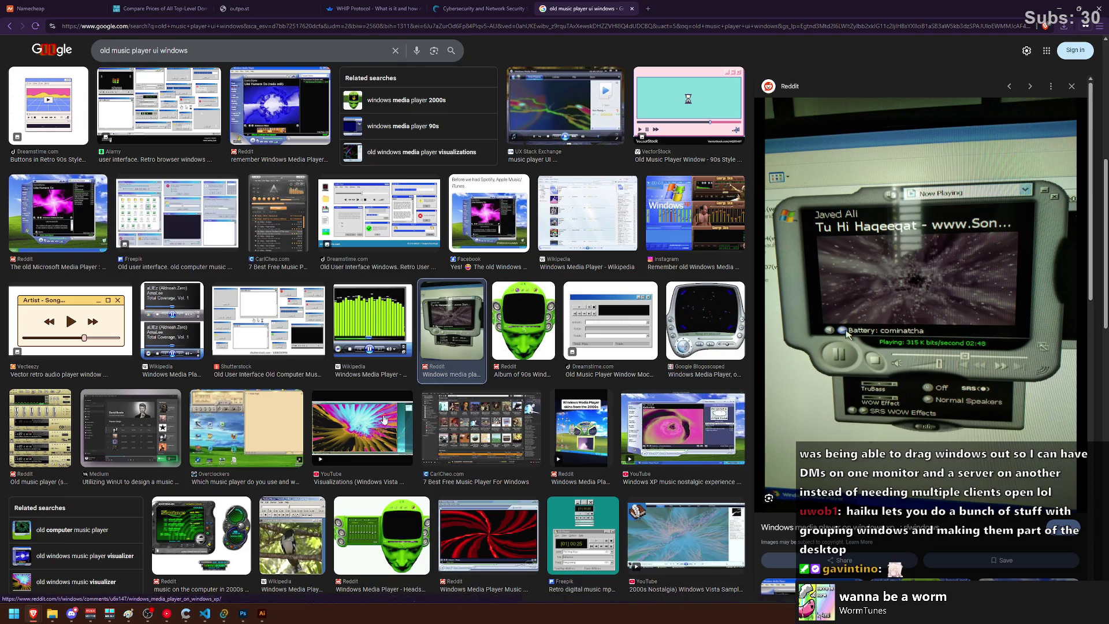
left_click(201, 534)
scroll(563, 320, "down", 3)
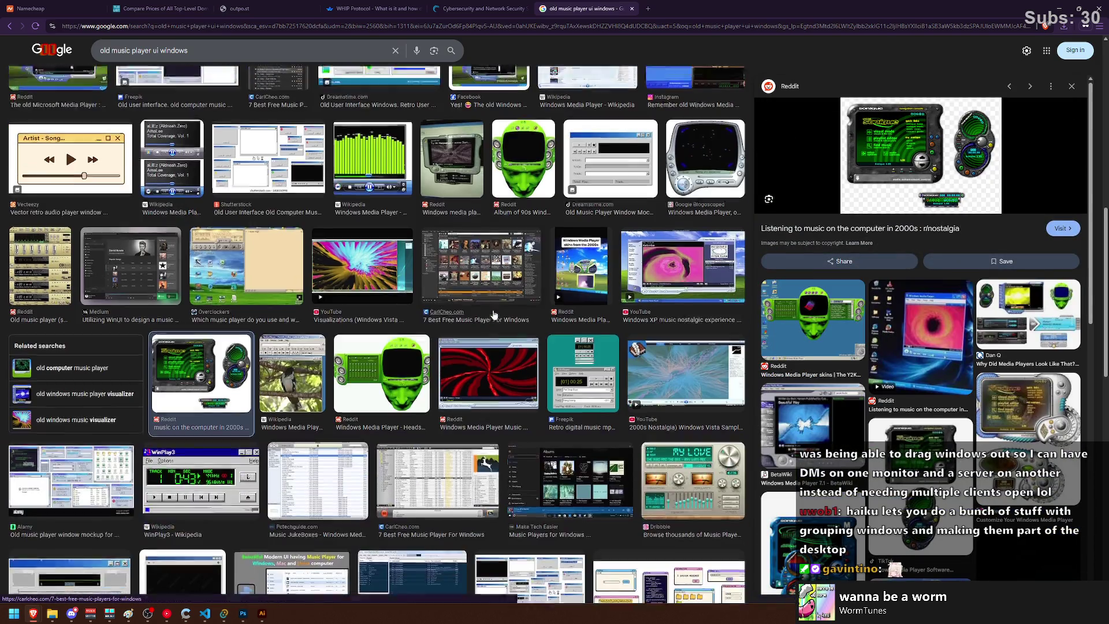
scroll(387, 255, "down", 3)
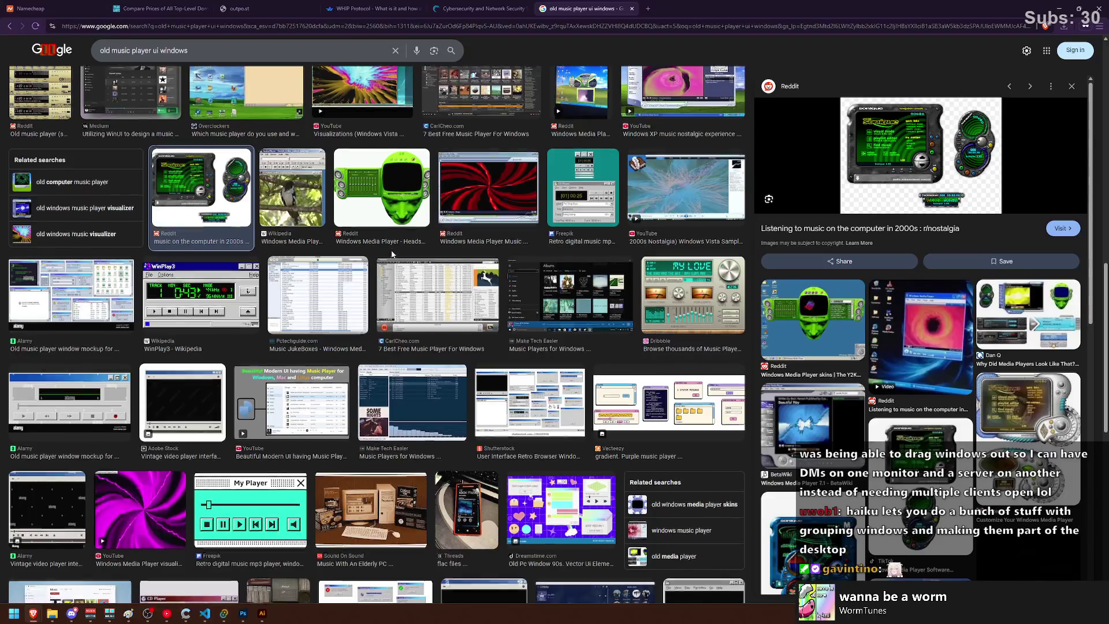
scroll(387, 256, "down", 3)
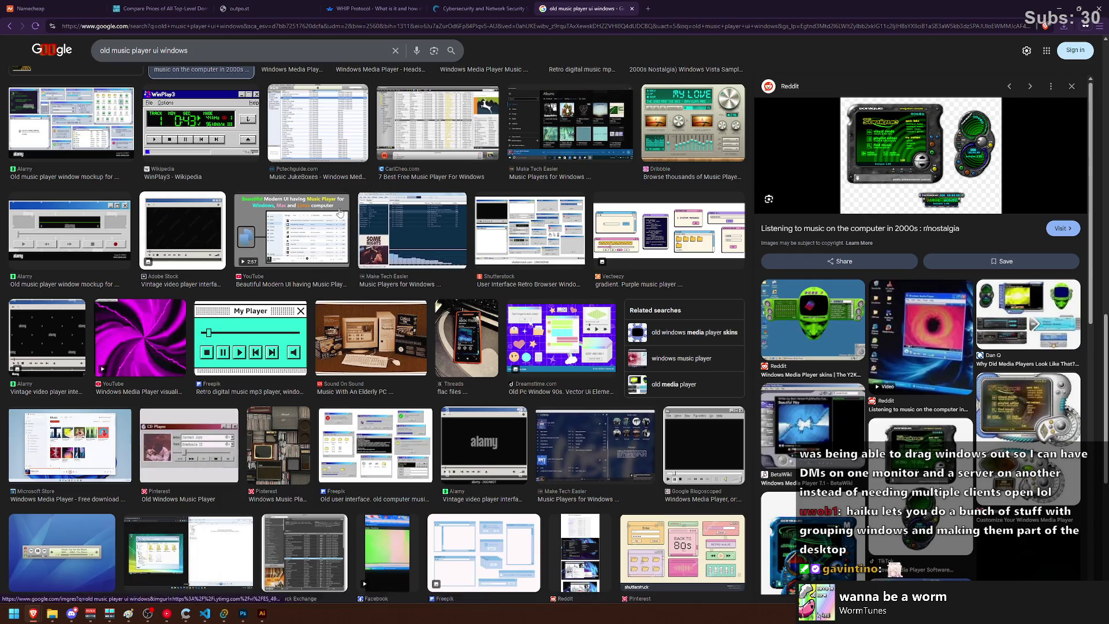
scroll(318, 244, "down", 6)
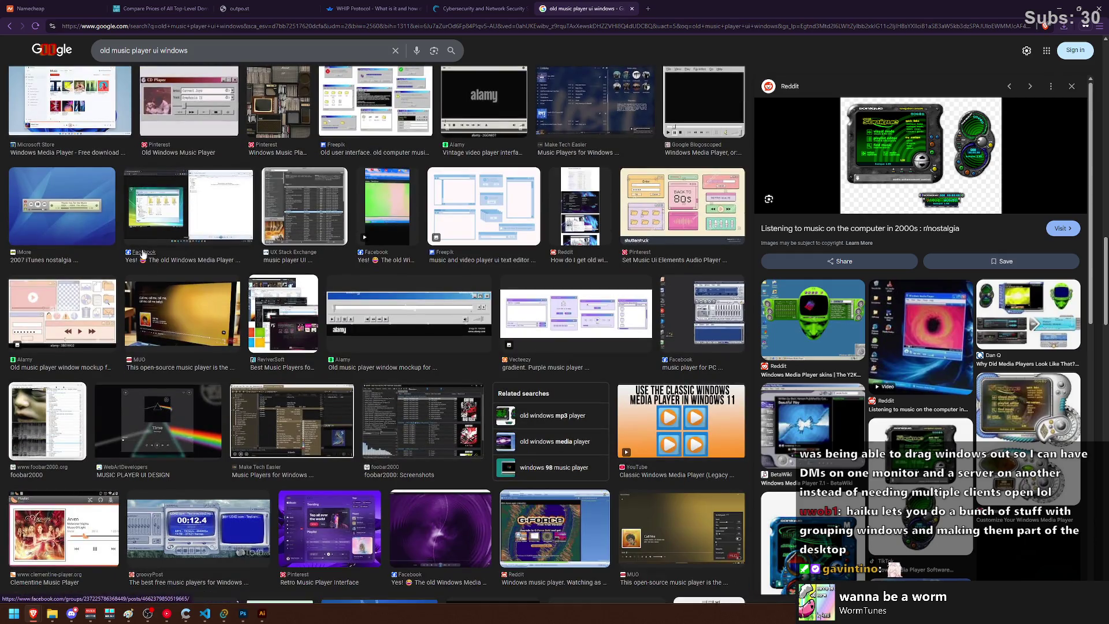
Step: Preview the iMore 2007 iTunes image and the Facebook 'music player for PC' image
left_click(62, 207)
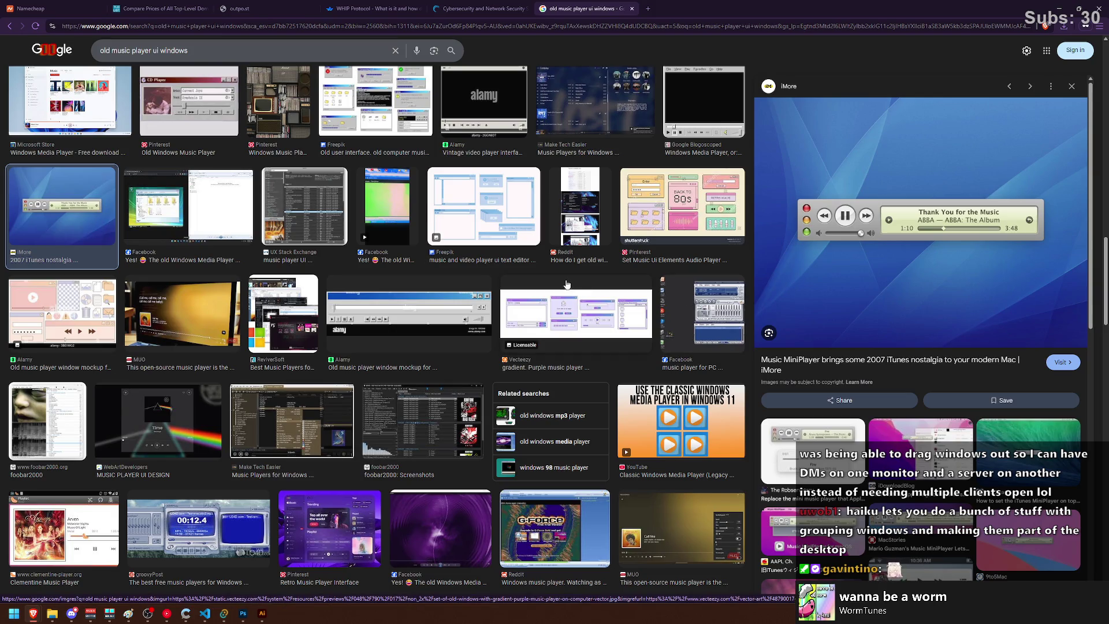
scroll(569, 280, "down", 3)
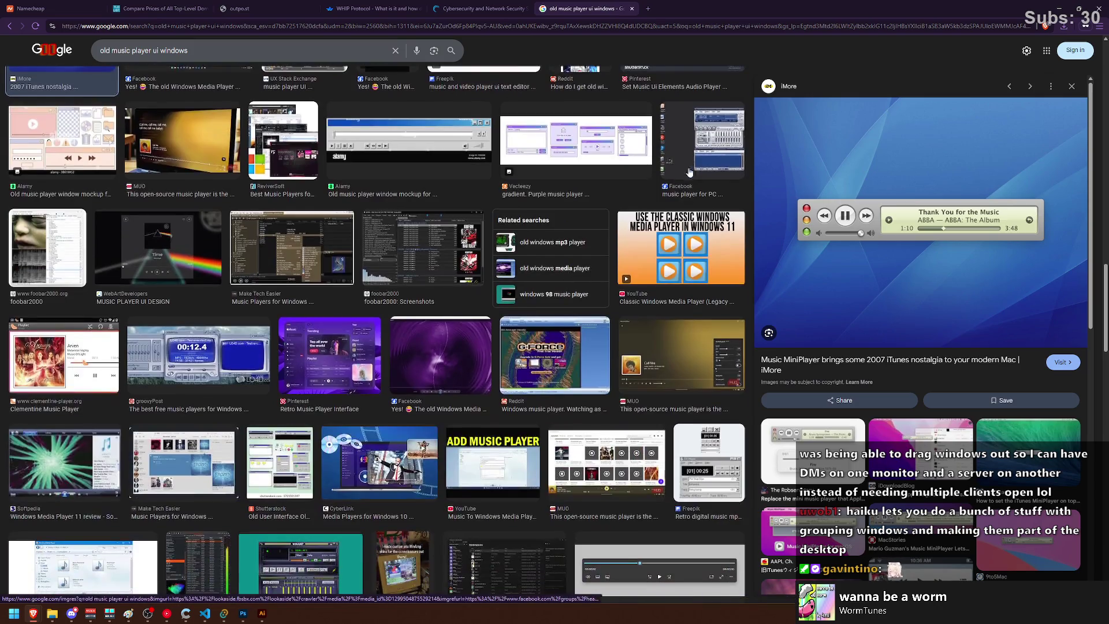
left_click(697, 154)
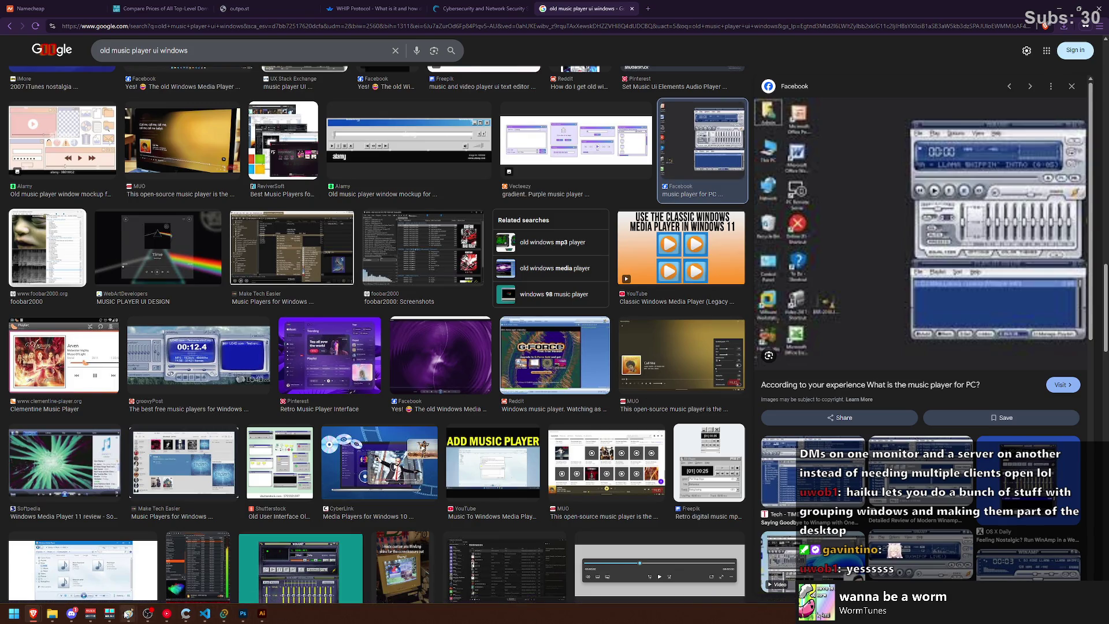
mouse_move(129, 614)
key("super")
Step: Launch a new Paint window and draw the tall outer frame rectangle of the first player window
type("pa")
key("Return")
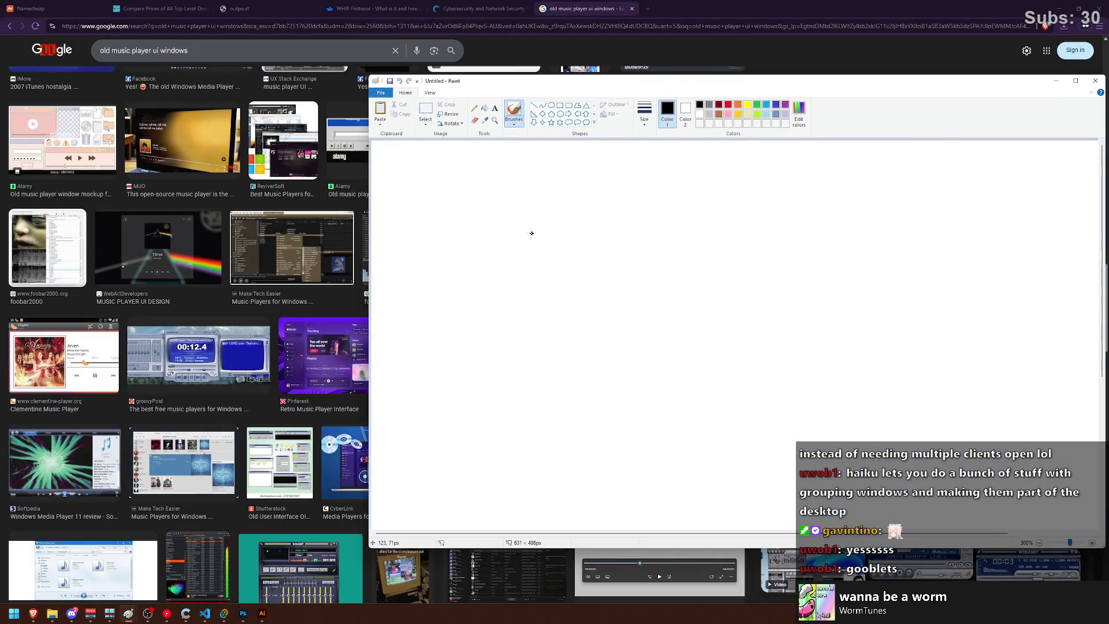
left_click(559, 105)
mouse_move(403, 181)
left_mouse_down()
mouse_move(656, 376)
mouse_move(709, 382)
mouse_move(547, 436)
mouse_move(549, 507)
mouse_move(478, 491)
mouse_move(475, 500)
mouse_move(665, 511)
mouse_move(587, 527)
left_mouse_up()
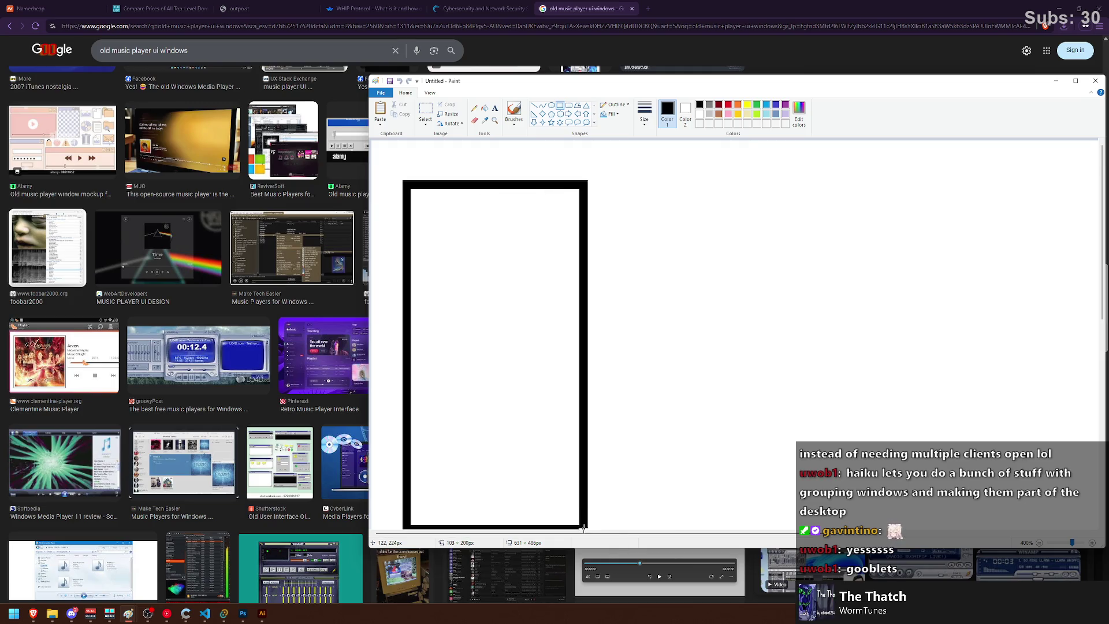
scroll(529, 227, "down", 3)
scroll(510, 186, "up", 3)
scroll(510, 186, "down", 1)
left_click(606, 223)
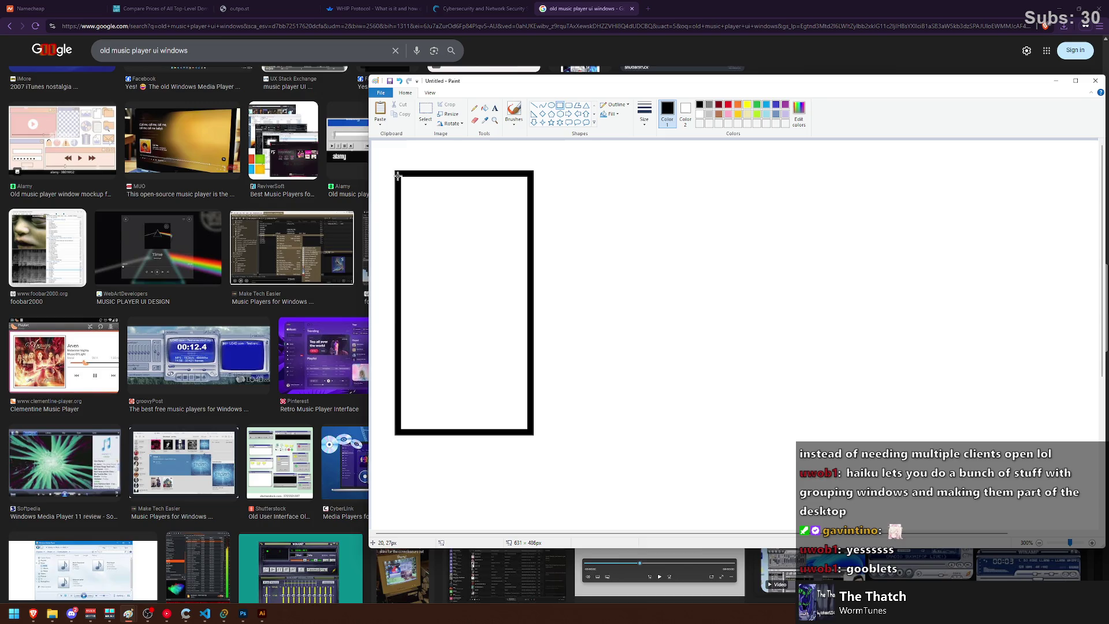
Step: Add a title strip across the frame's top and a content area right of the sidebar
left_click_drag(397, 174, 530, 209)
left_click_drag(450, 211, 525, 428)
key("ctrl+z")
mouse_move(428, 214)
left_mouse_down()
mouse_move(522, 379)
mouse_move(529, 430)
left_mouse_up()
left_click(416, 221)
Step: Draw sidebar icon squares, a list item square and bar, and a title bar across the top
left_click(514, 110)
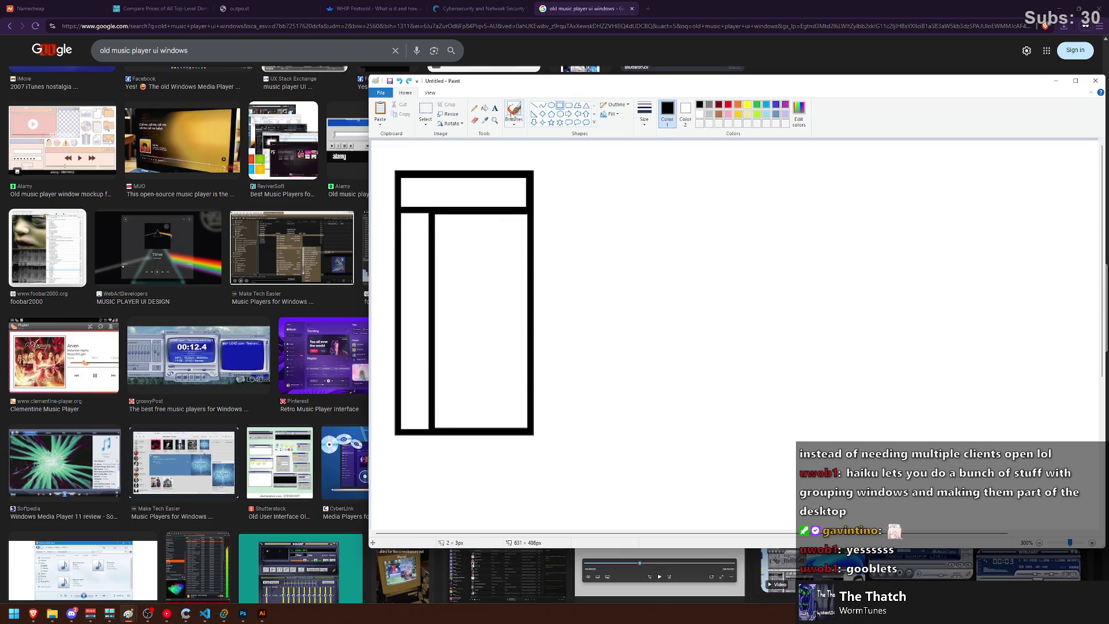
left_click(559, 106)
mouse_move(403, 218)
left_mouse_down()
mouse_move(427, 240)
mouse_move(427, 306)
left_mouse_up()
left_click_drag(400, 398, 428, 428)
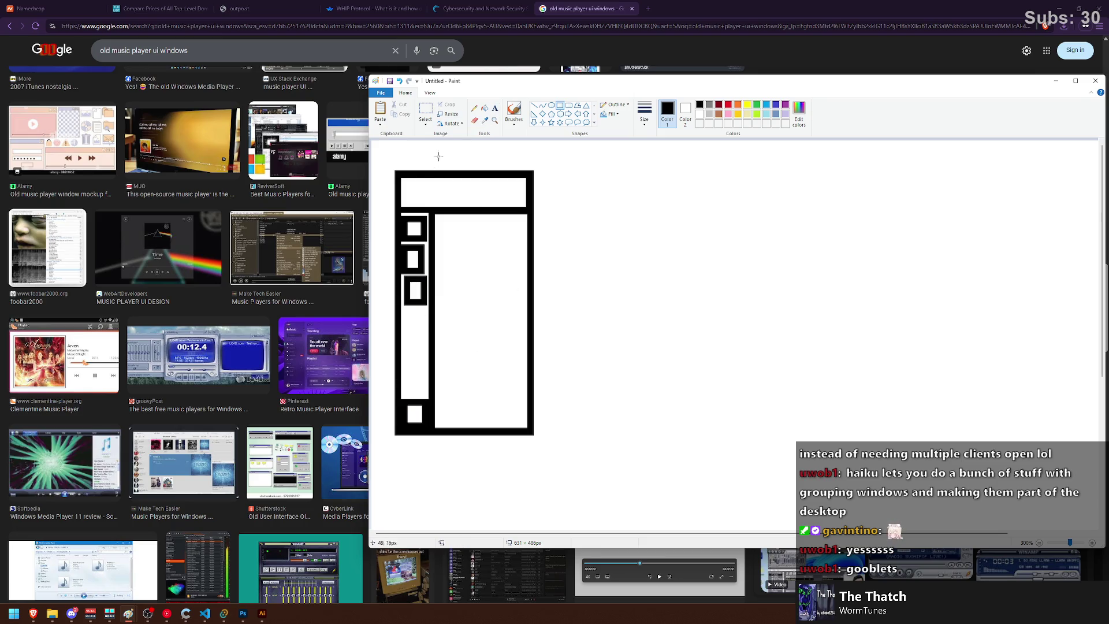
mouse_move(437, 217)
left_mouse_down()
mouse_move(460, 243)
mouse_move(528, 231)
mouse_move(487, 241)
mouse_move(469, 286)
mouse_move(478, 253)
mouse_move(523, 262)
mouse_move(481, 274)
left_mouse_up()
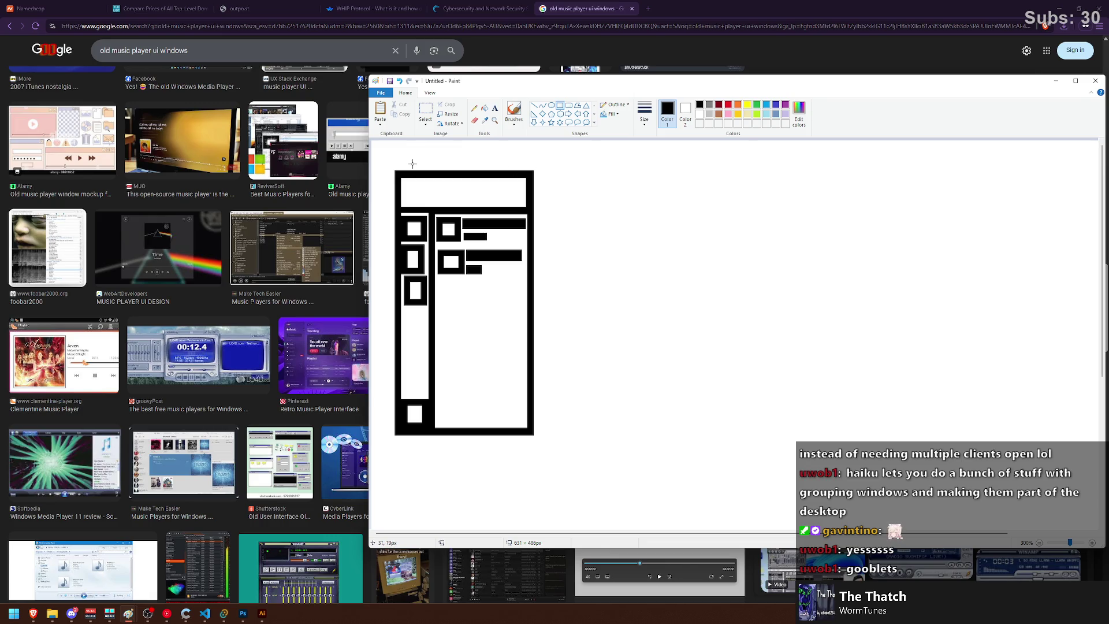
mouse_move(394, 156)
left_mouse_down()
mouse_move(533, 173)
mouse_move(492, 173)
mouse_move(817, 448)
mouse_move(808, 430)
left_mouse_up()
left_click(595, 231)
Step: Draw the second window's side panel divider, a small top square and the side panel content box
scroll(560, 226, "right", 3)
scroll(635, 329, "left", 3)
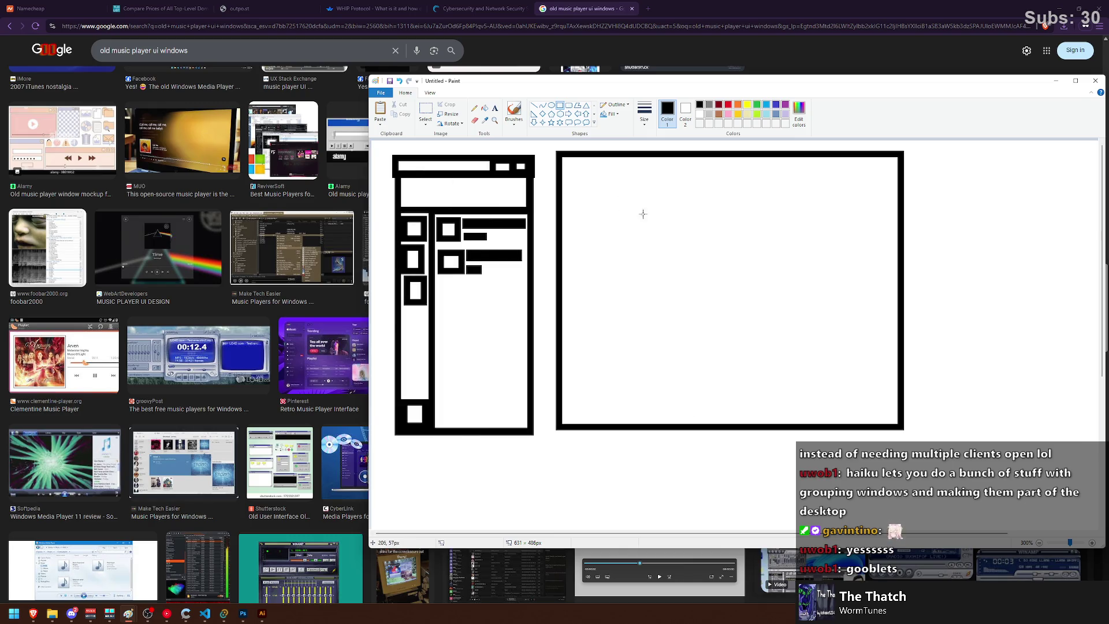
scroll(807, 217, "right", 3)
mouse_move(812, 154)
left_mouse_down()
mouse_move(673, 446)
mouse_move(710, 428)
left_mouse_up()
mouse_move(713, 159)
left_mouse_down()
mouse_move(734, 178)
mouse_move(794, 174)
left_mouse_up()
left_click_drag(710, 183, 805, 427)
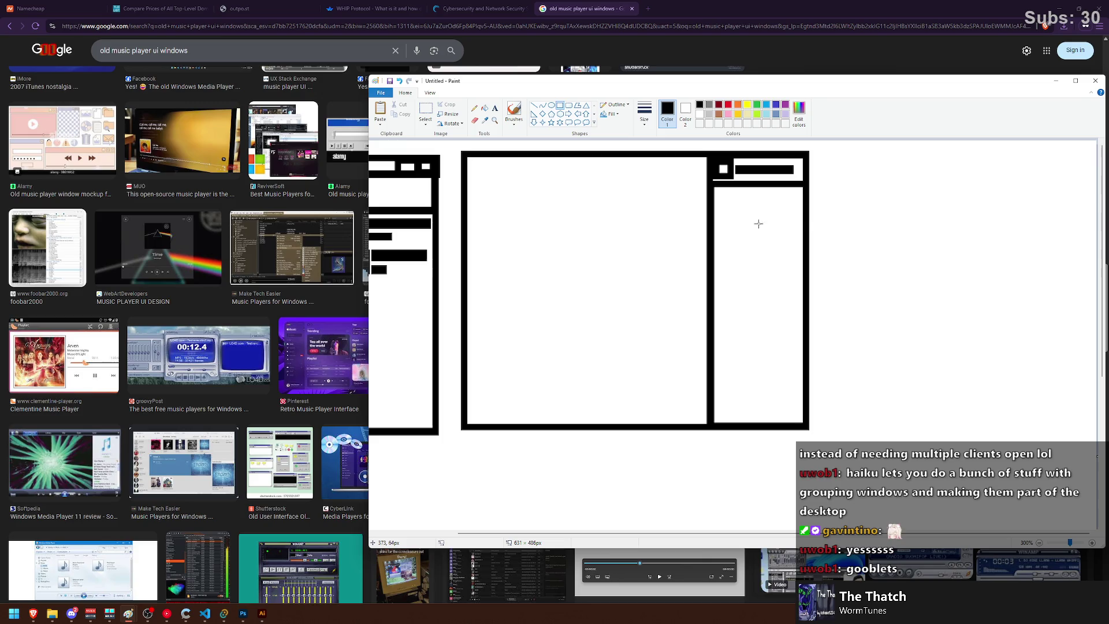
Step: Add a title bar across the centre panel and two list item squares with bars
mouse_move(465, 155)
left_mouse_down()
mouse_move(703, 200)
mouse_move(709, 183)
left_mouse_up()
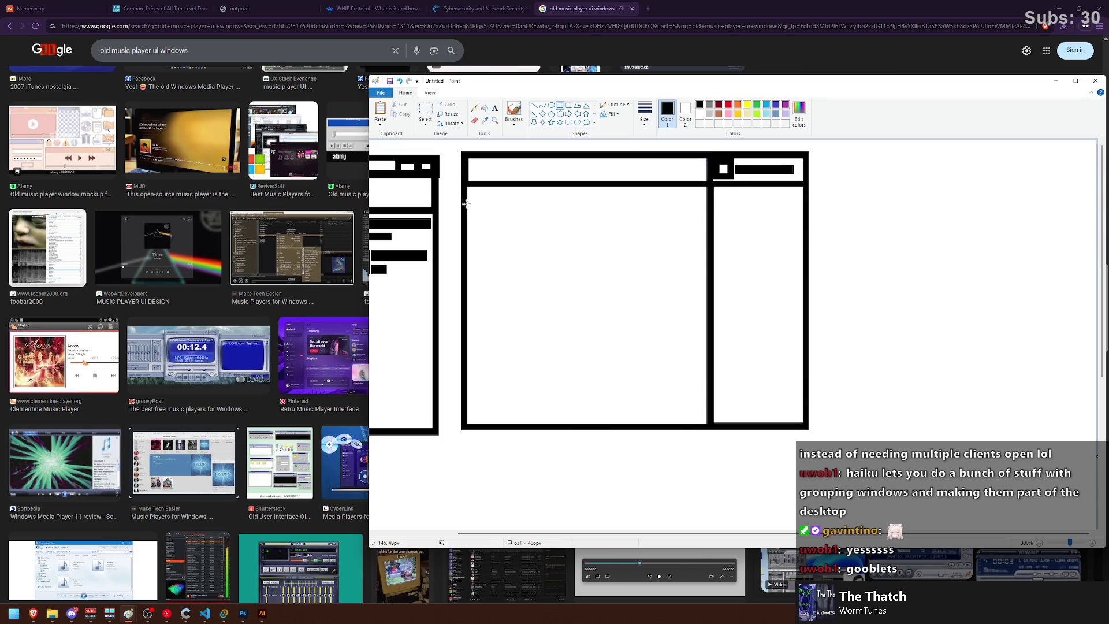
mouse_move(468, 192)
left_mouse_down()
mouse_move(495, 220)
mouse_move(548, 200)
mouse_move(622, 217)
left_mouse_up()
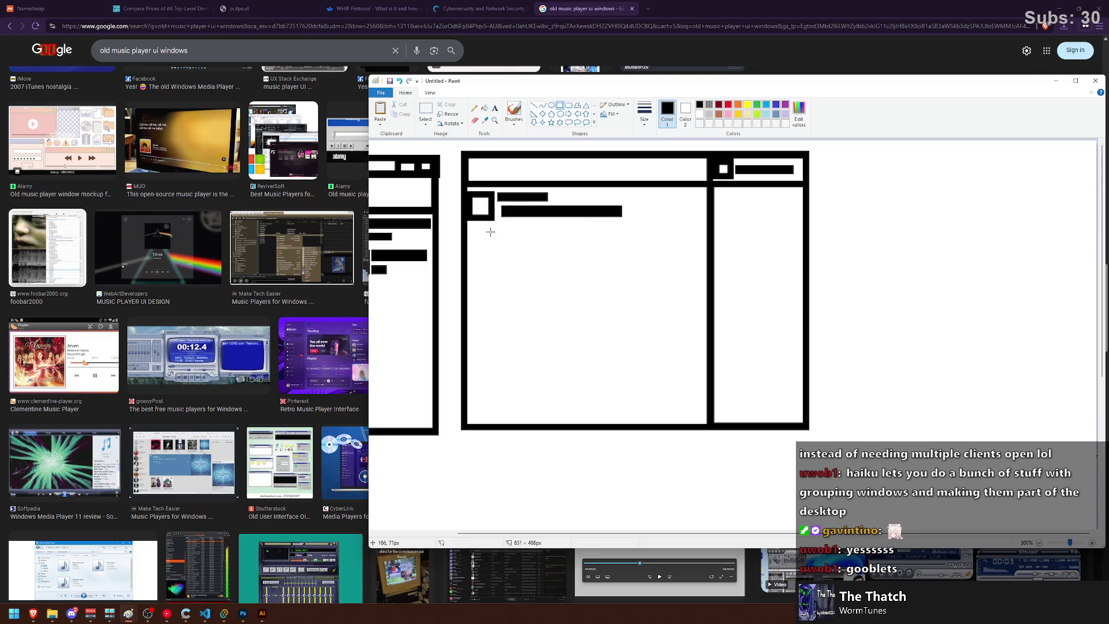
mouse_move(477, 231)
left_mouse_down()
mouse_move(506, 258)
mouse_move(543, 239)
mouse_move(666, 257)
left_mouse_up()
Step: Draw the bottom control bar with control shapes and a progress bar, then a third frame below
left_click_drag(462, 380, 706, 425)
mouse_move(467, 376)
left_mouse_down()
mouse_move(705, 393)
mouse_move(685, 416)
mouse_move(654, 414)
left_mouse_up()
left_click_drag(470, 382, 486, 392)
left_click_drag(502, 383, 560, 410)
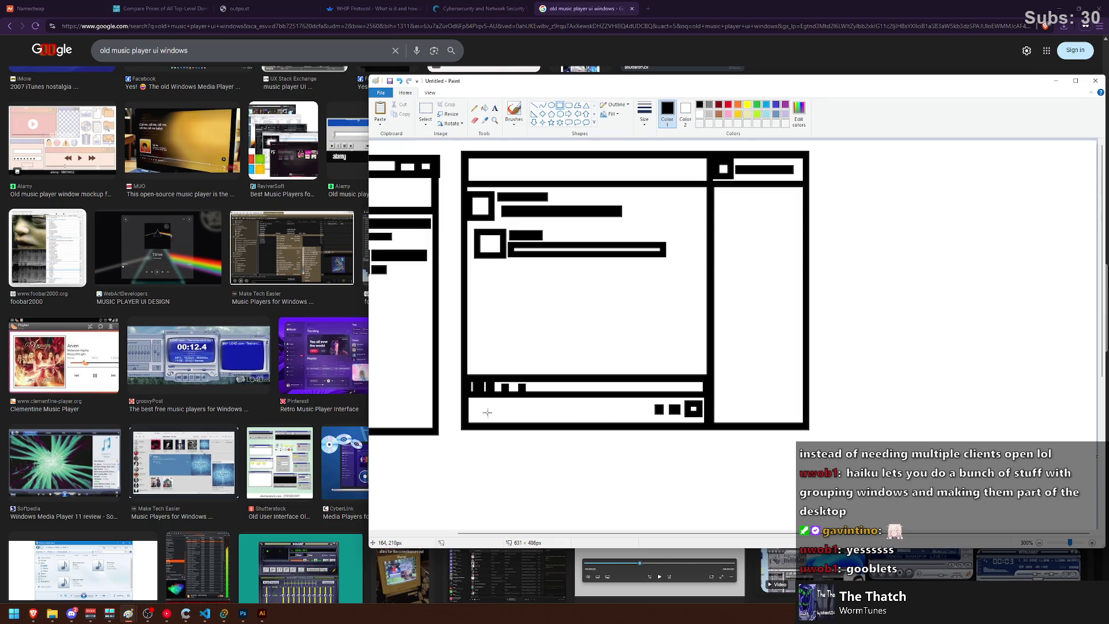
left_click_drag(475, 405, 606, 414)
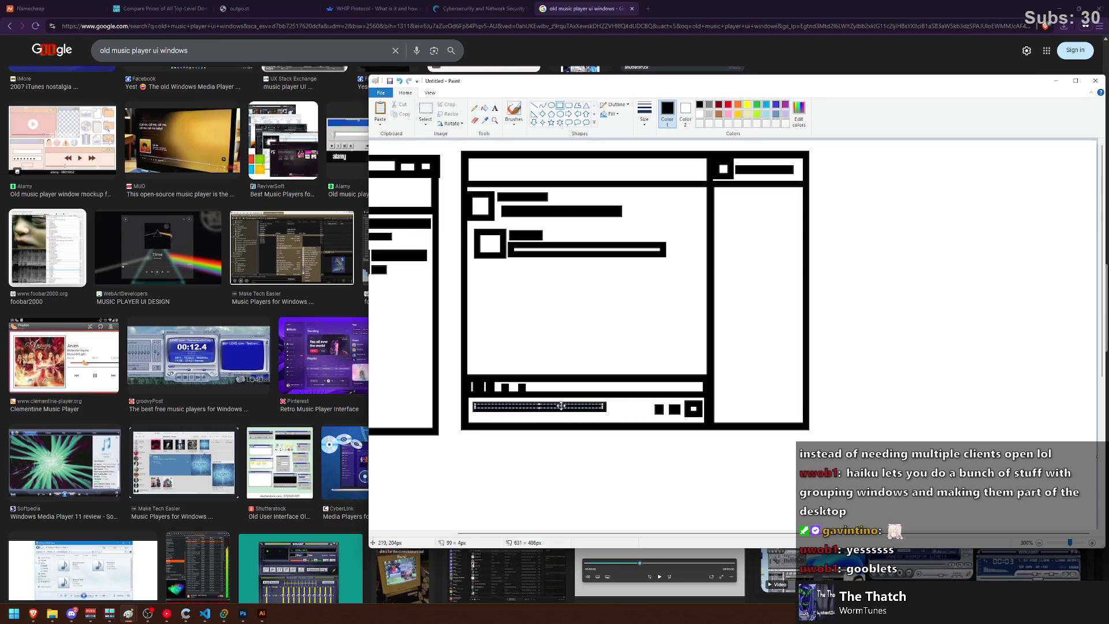
scroll(599, 350, "down", 1)
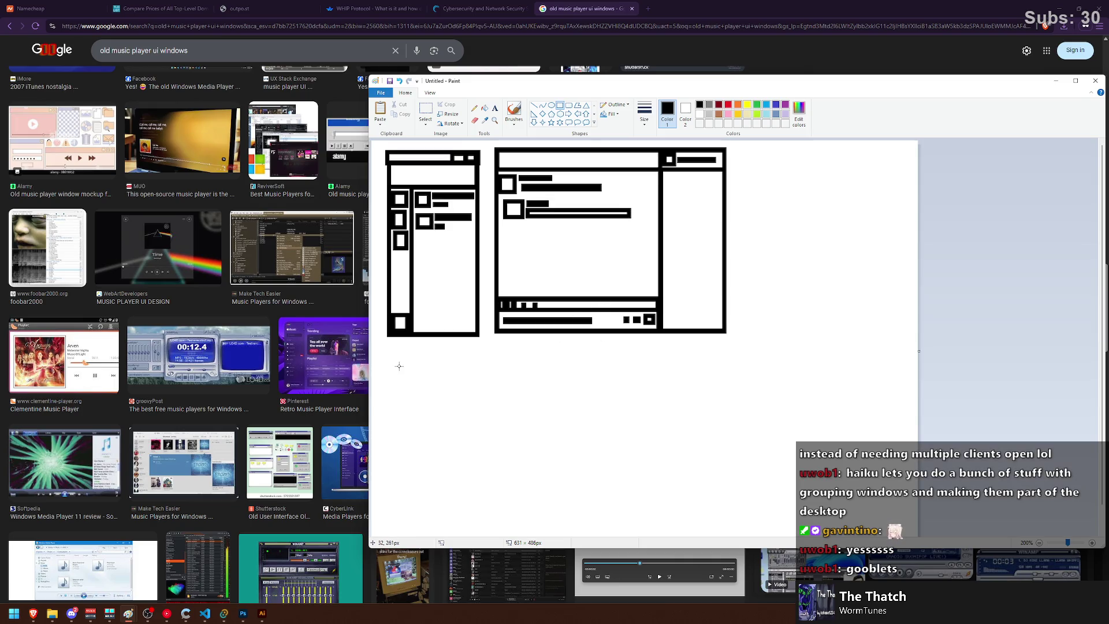
mouse_move(389, 360)
left_mouse_down()
mouse_move(584, 426)
mouse_move(551, 515)
left_mouse_up()
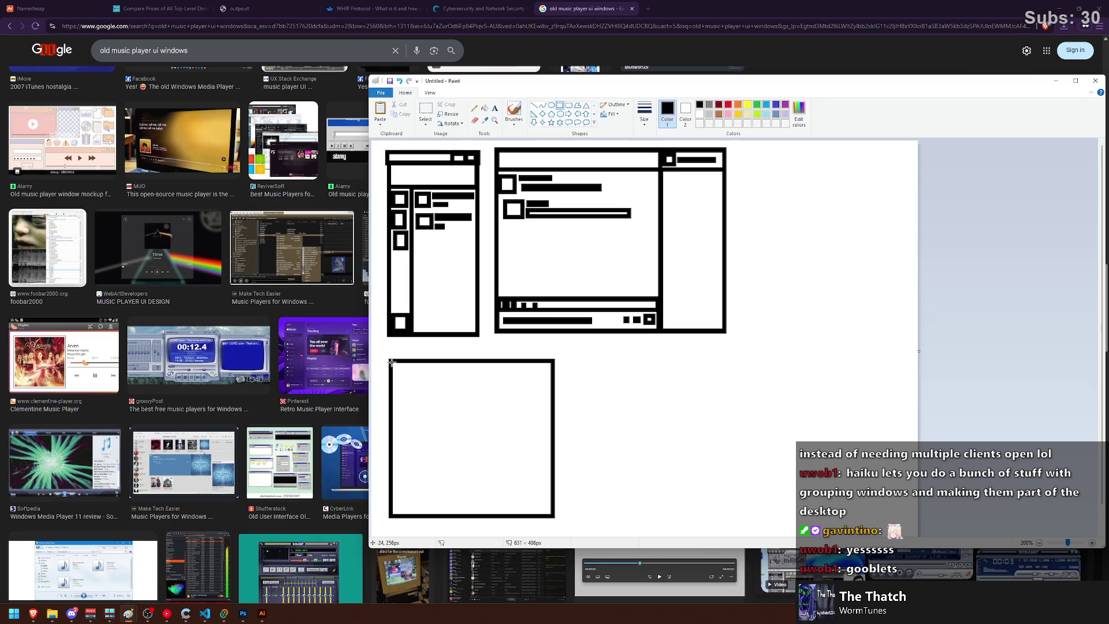
Step: Draw an icon square and a title bar across the top of the lower frame
scroll(398, 371, "up", 1, "ctrl")
scroll(444, 294, "down", 3)
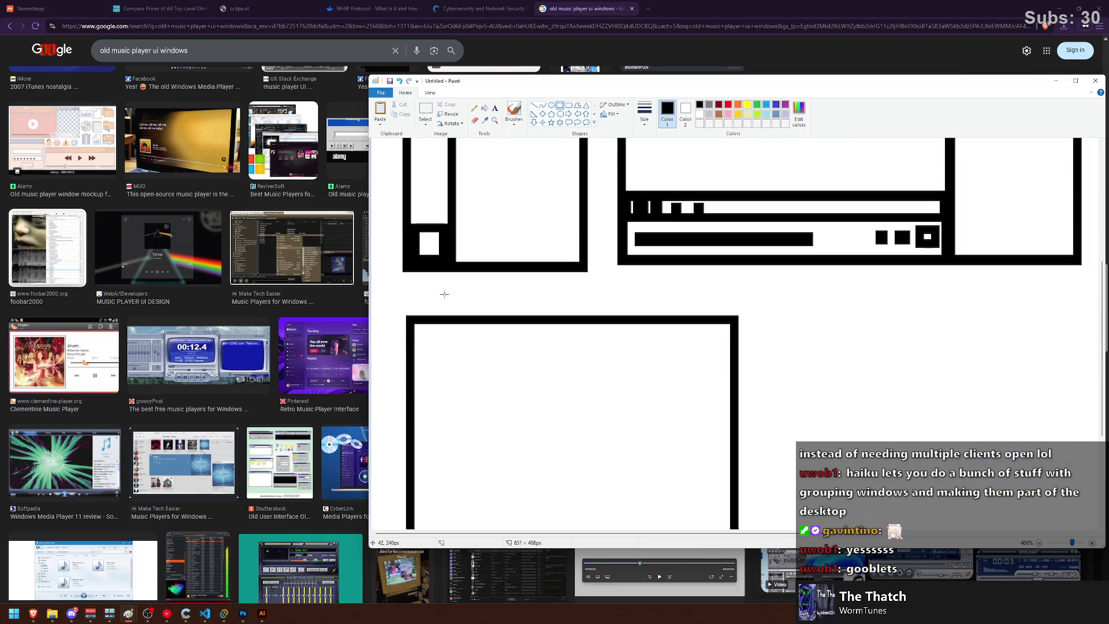
mouse_move(417, 328)
left_mouse_down()
mouse_move(441, 351)
mouse_move(539, 336)
left_mouse_up()
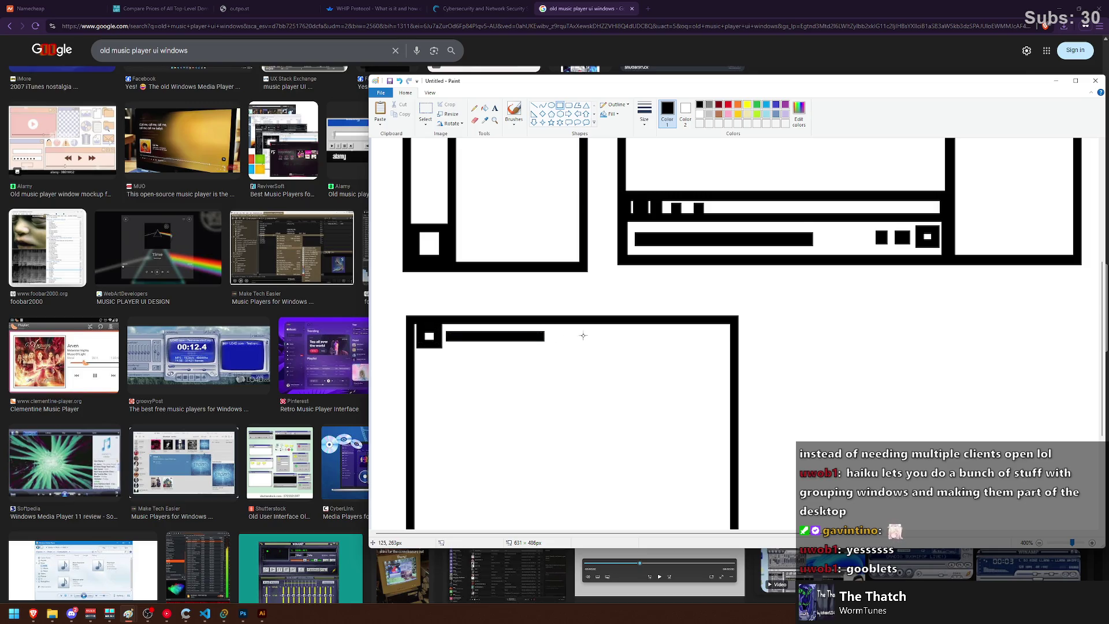
left_click_drag(419, 316, 737, 354)
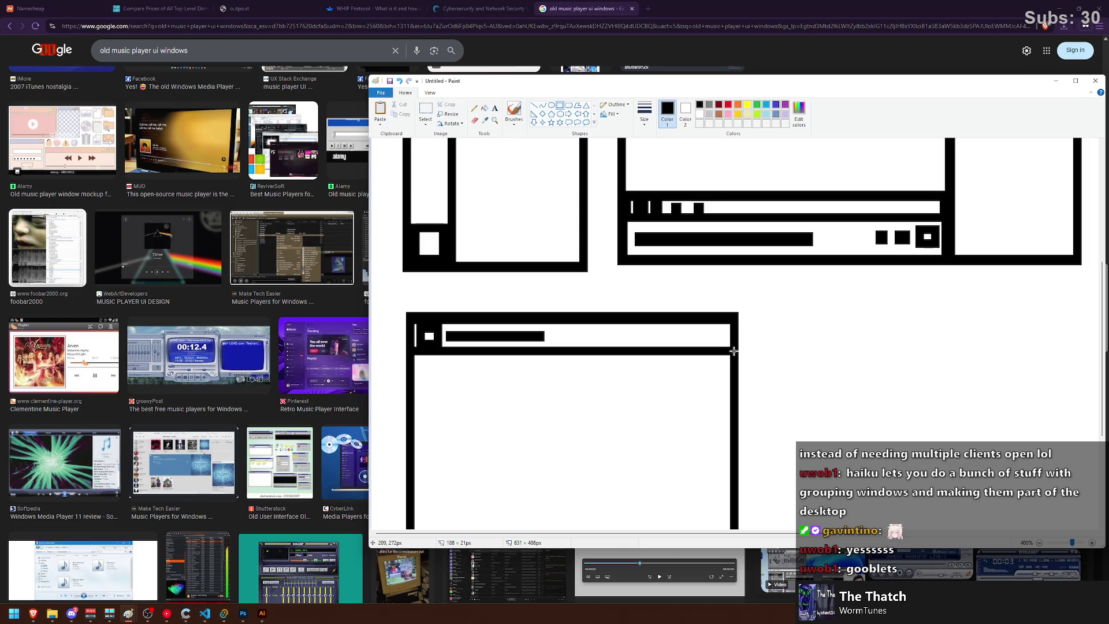
Step: Add a thin bar beside the small square and a content box beneath them, redoing misplaced bars
scroll(456, 358, "down", 5)
scroll(452, 229, "up", 3)
mouse_move(417, 266)
left_mouse_down()
mouse_move(458, 296)
mouse_move(440, 291)
mouse_move(521, 276)
mouse_move(462, 276)
mouse_move(539, 274)
left_mouse_up()
key("ctrl+z")
left_click_drag(445, 269, 549, 276)
key("ctrl+z")
left_click_drag(454, 264, 544, 276)
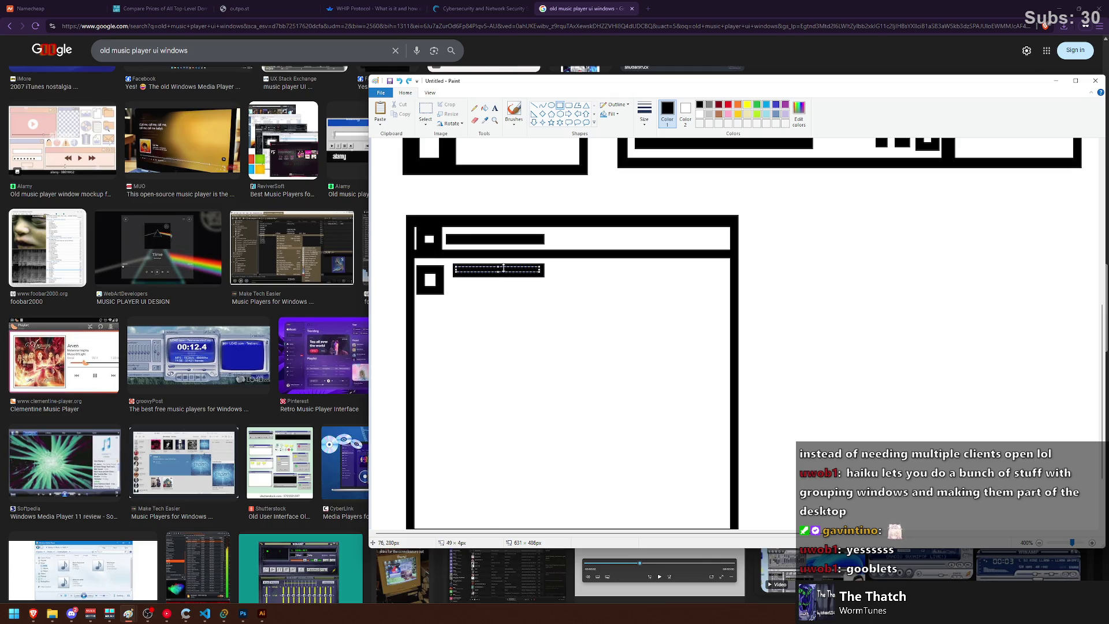
mouse_move(443, 282)
left_mouse_down()
mouse_move(651, 299)
mouse_move(697, 340)
left_mouse_up()
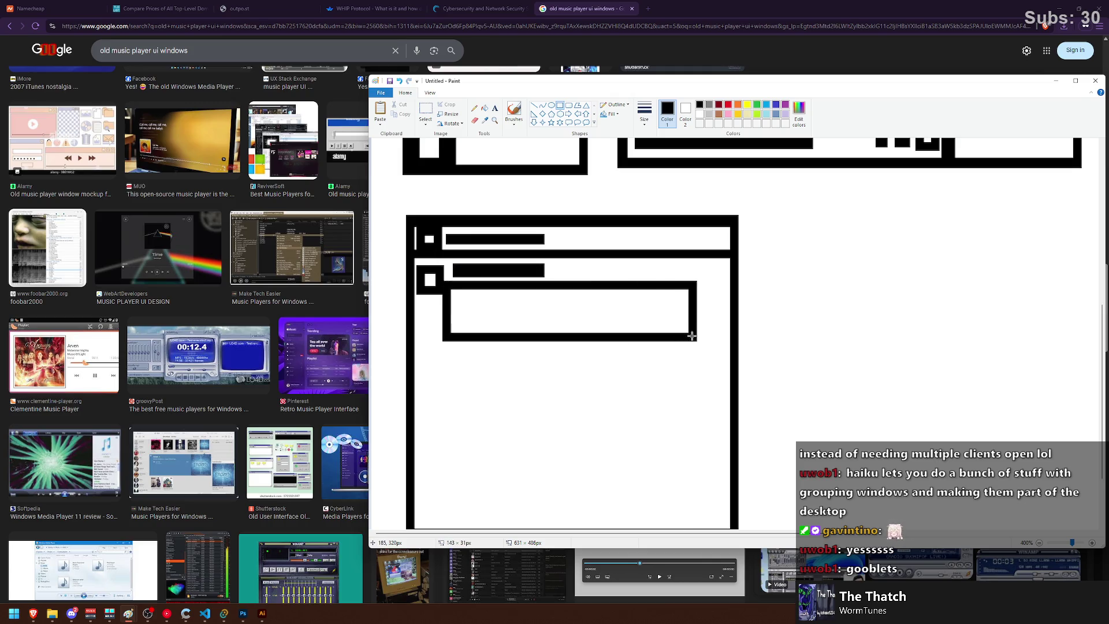
Step: Add a lower square with a black label bar and a content box beside it
mouse_move(416, 351)
left_mouse_down()
mouse_move(439, 376)
mouse_move(494, 354)
mouse_move(470, 360)
mouse_move(514, 362)
left_mouse_up()
key("ctrl+z")
mouse_move(444, 363)
left_mouse_down()
mouse_move(686, 418)
mouse_move(653, 416)
left_mouse_up()
scroll(414, 354, "down", 3)
left_click_drag(414, 359, 733, 433)
mouse_move(414, 365)
left_mouse_down()
mouse_move(730, 389)
mouse_move(735, 371)
left_mouse_up()
scroll(677, 326, "up", 6)
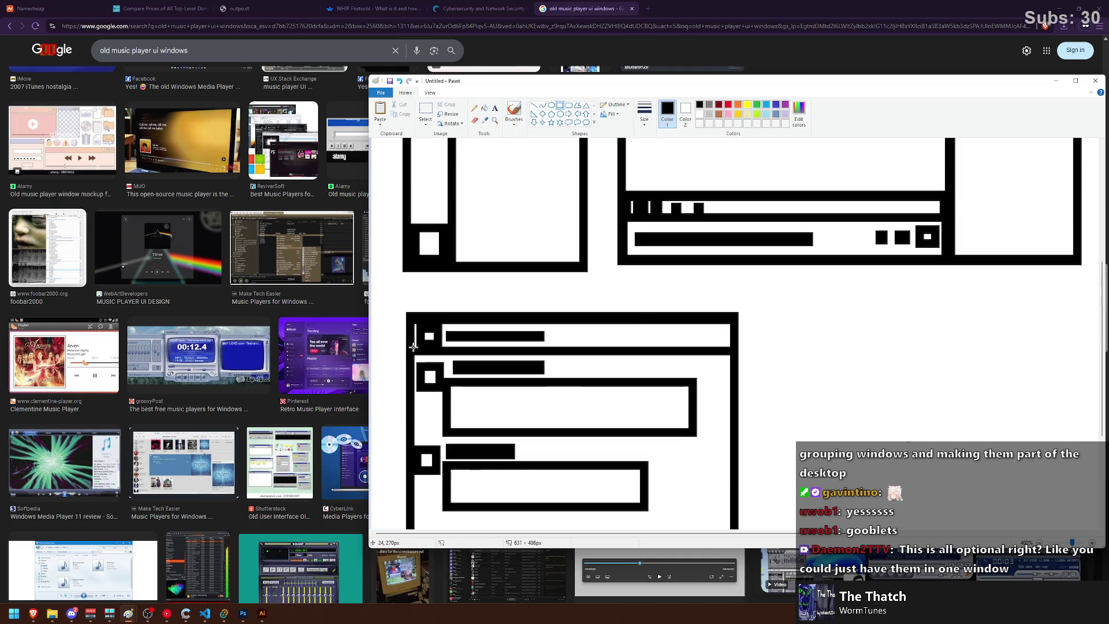
Step: Draw a new title bar with small window buttons, and a thin strip along the big window's top
mouse_move(408, 316)
left_mouse_down()
mouse_move(735, 295)
mouse_move(735, 311)
left_mouse_up()
left_click_drag(672, 295, 700, 309)
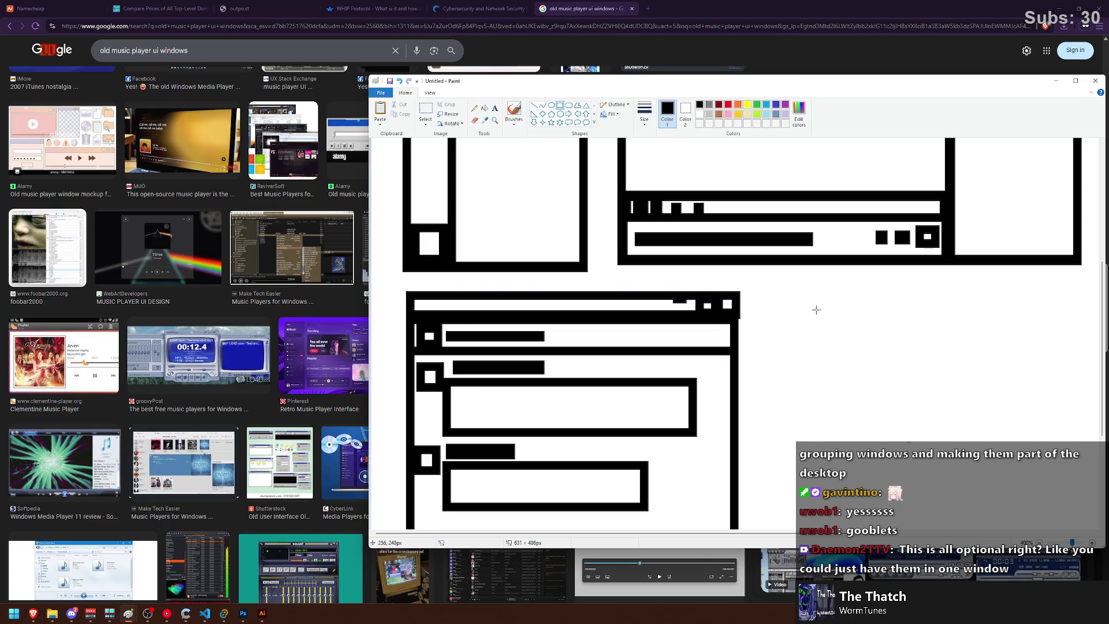
scroll(811, 309, "up", 6)
scroll(672, 192, "down", 1, "ctrl")
mouse_move(561, 151)
left_mouse_down()
mouse_move(945, 141)
mouse_move(905, 141)
left_mouse_up()
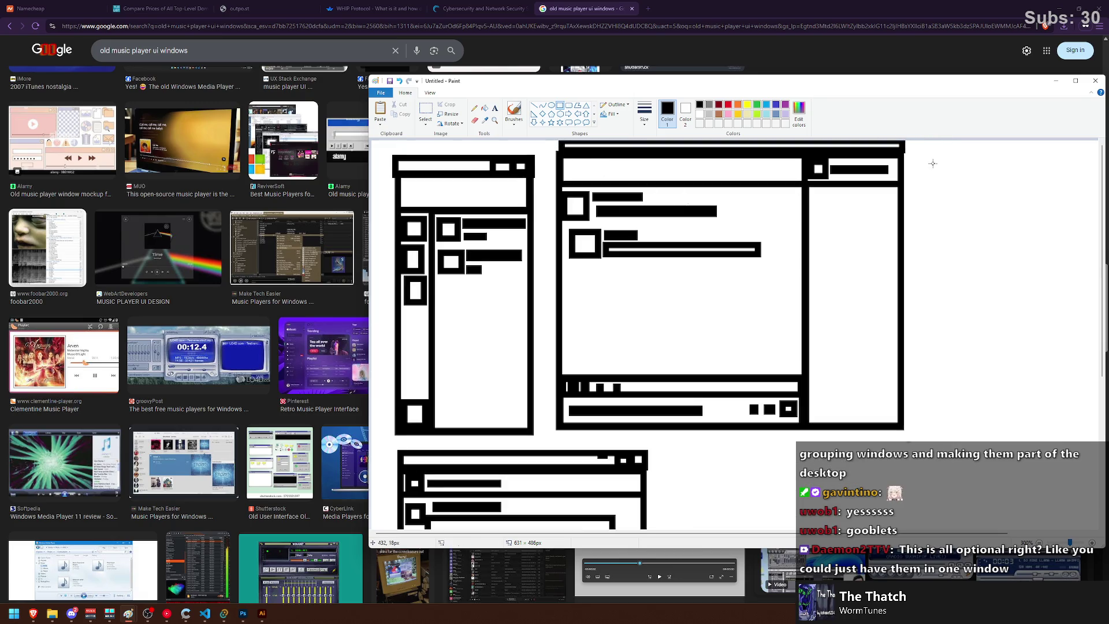
Step: Zoom the canvas out to 200% and pick the Select tool, then Brushes
scroll(731, 303, "down", 1, "ctrl")
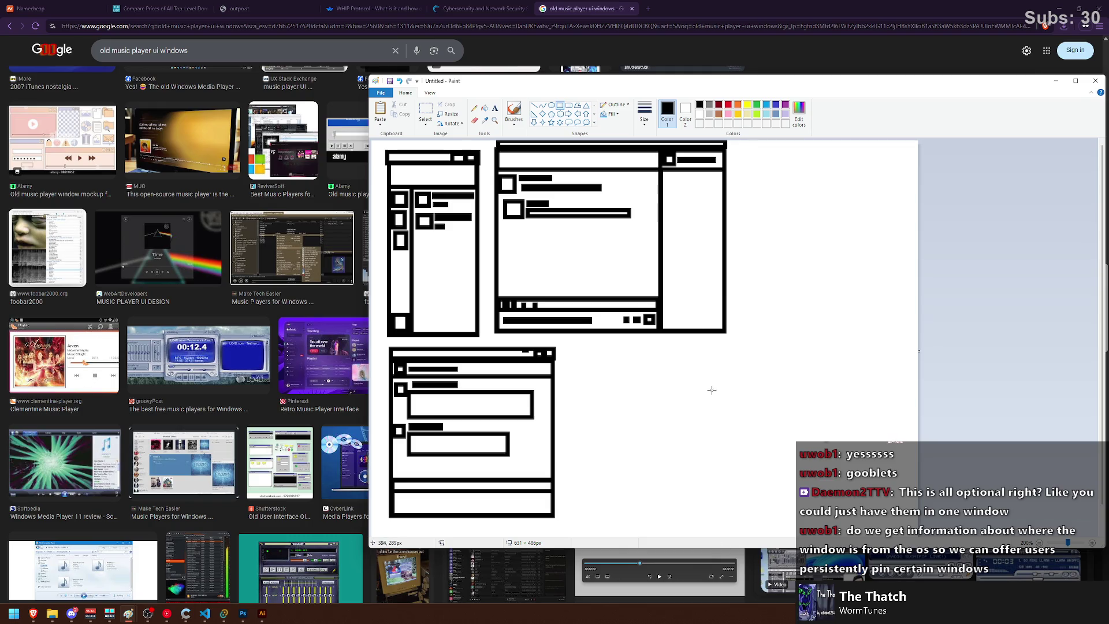
left_click(425, 113)
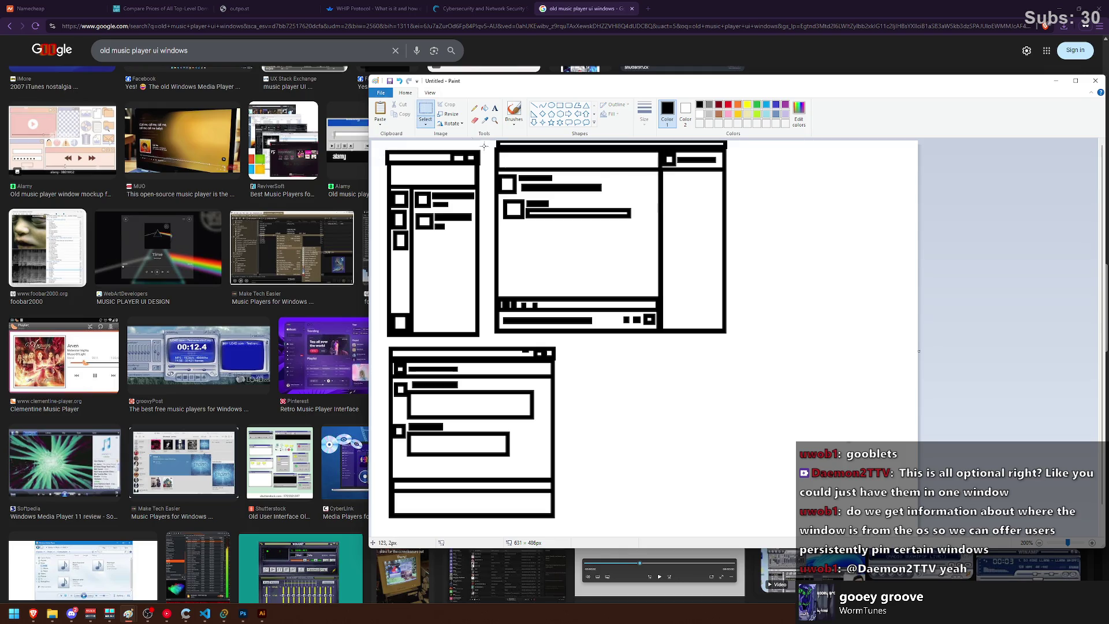
left_click(520, 110)
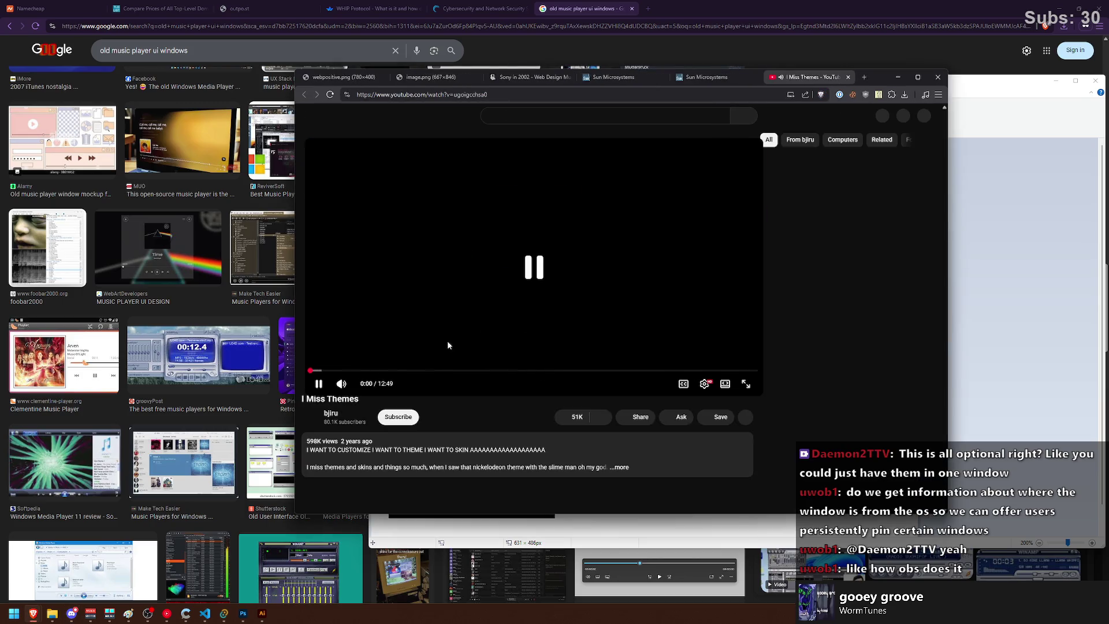
Step: Skip ahead in the 'I Miss Themes' video and resume it, then minimize the browser
left_click_drag(415, 362, 473, 363)
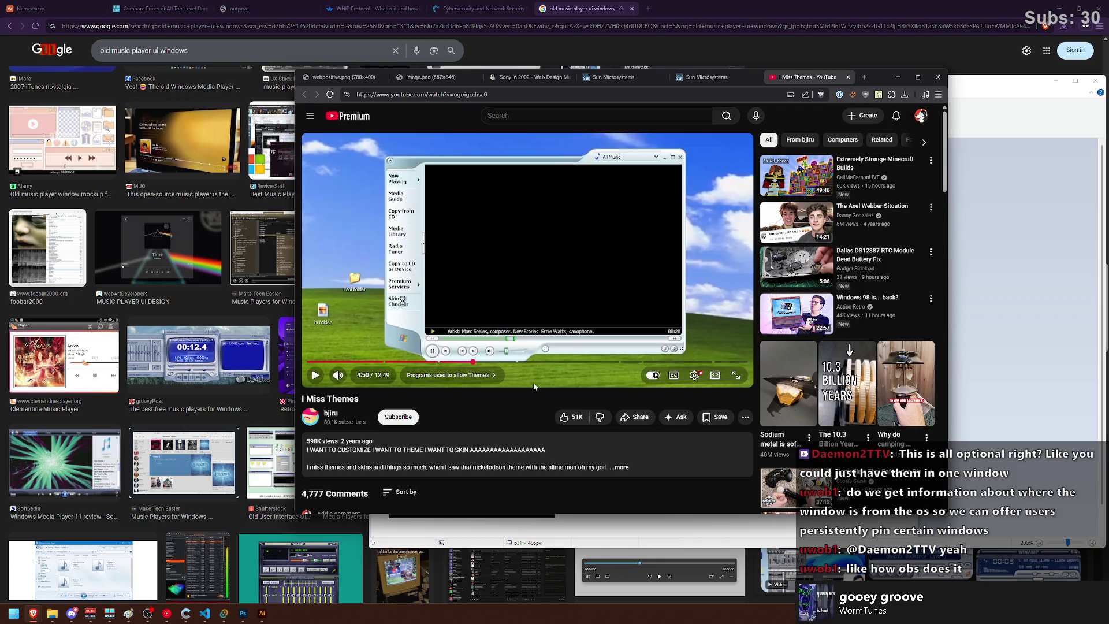
key("space")
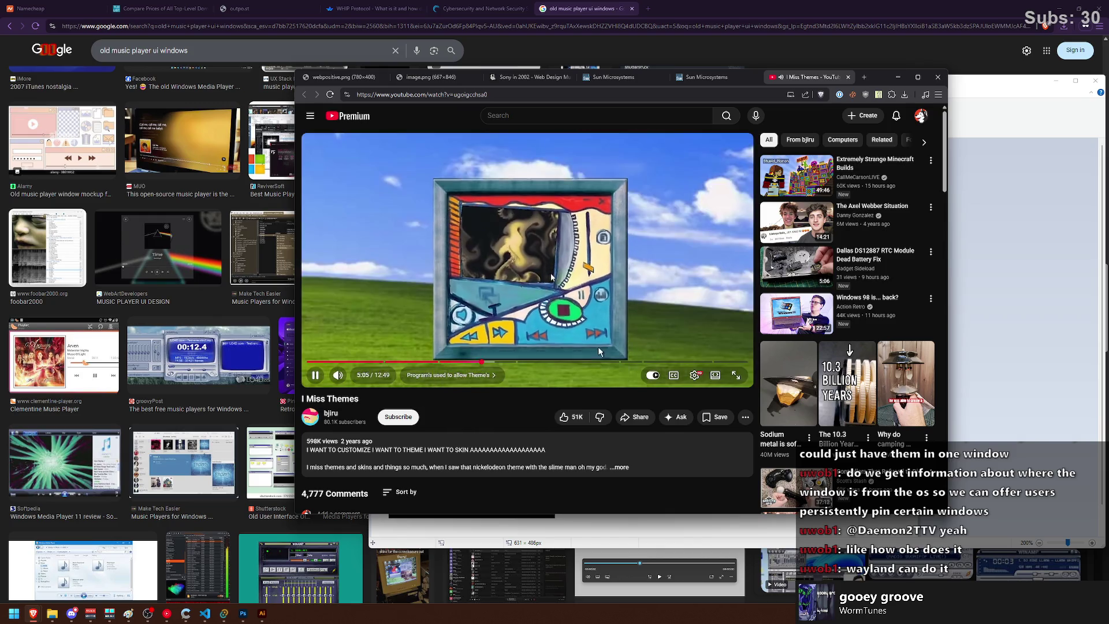
left_click(898, 77)
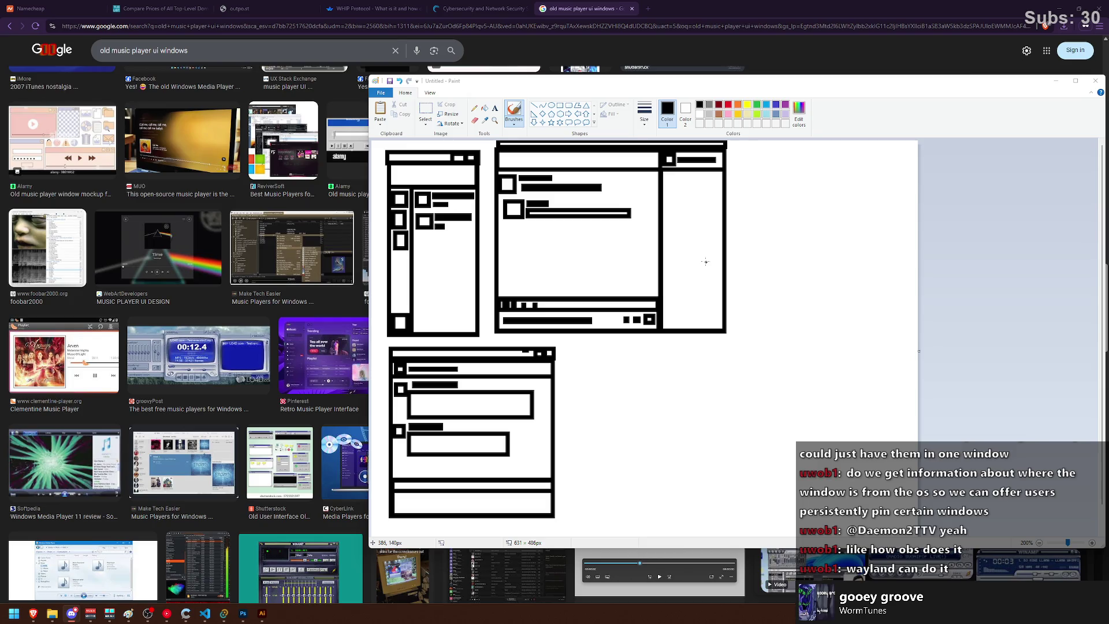
Step: Draw a long thin bar, a small square with bars, and a wide rectangle topped by a thin bar
scroll(706, 261, "down", 1)
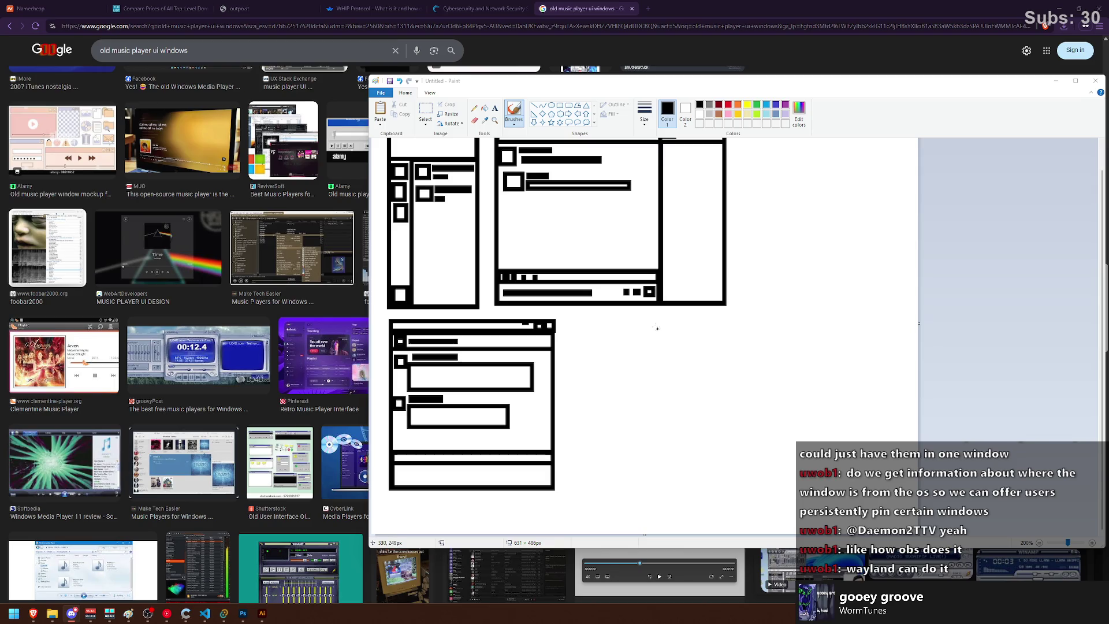
left_click(563, 106)
mouse_move(601, 334)
left_mouse_down()
mouse_move(744, 361)
mouse_move(786, 353)
mouse_move(772, 315)
mouse_move(758, 315)
mouse_move(781, 317)
mouse_move(752, 322)
left_mouse_up()
left_click(807, 341)
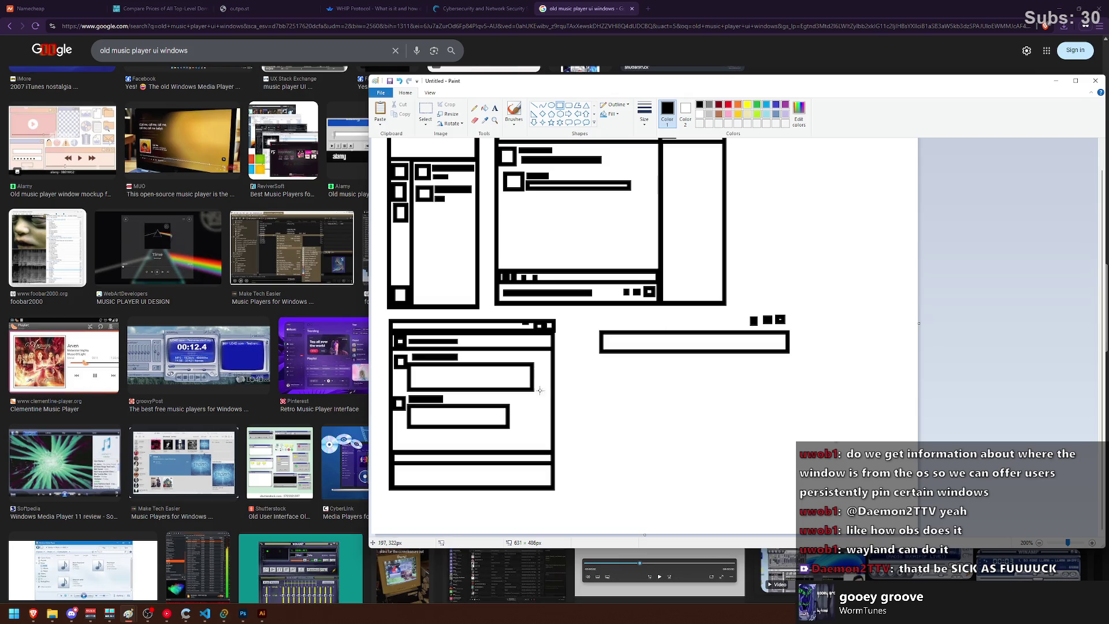
mouse_move(601, 364)
left_mouse_down()
mouse_move(619, 382)
mouse_move(689, 372)
left_mouse_up()
left_click_drag(622, 379, 706, 393)
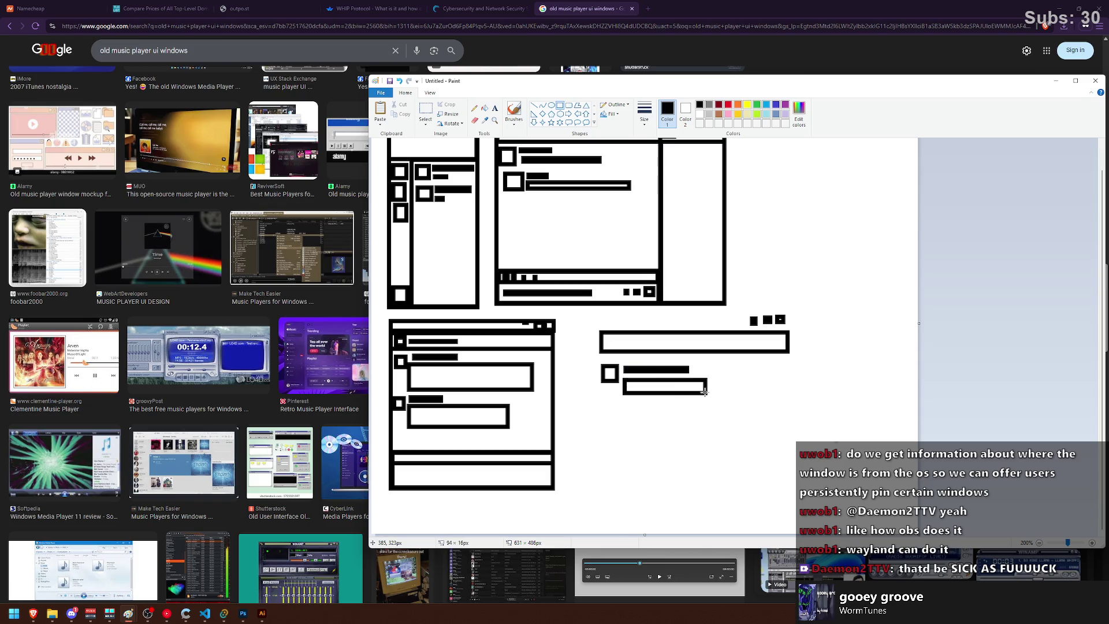
left_click_drag(611, 459, 785, 488)
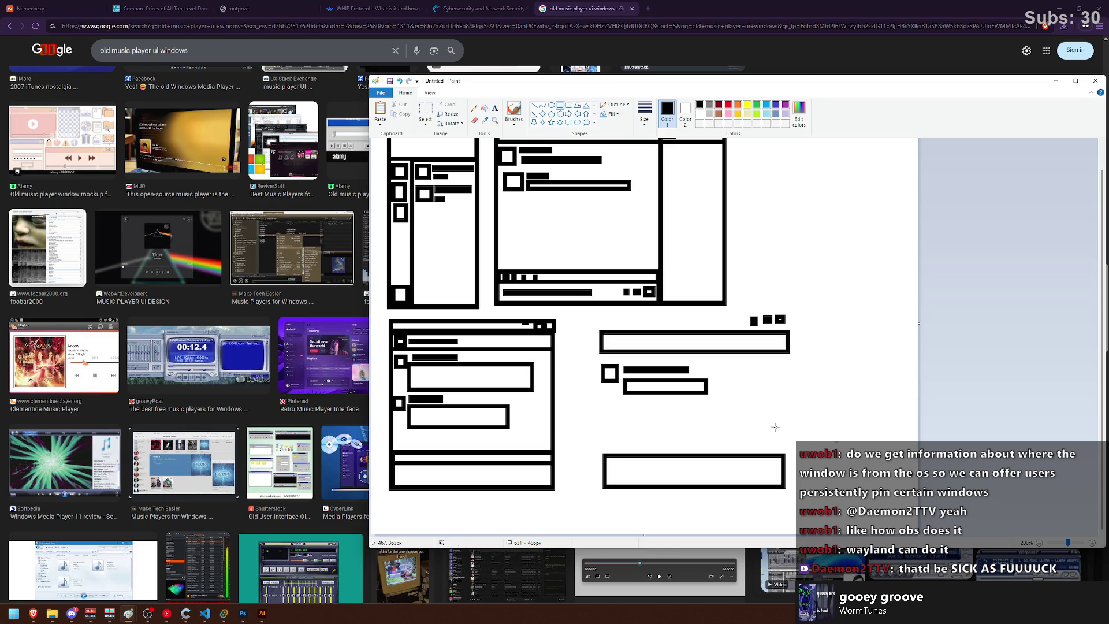
left_click_drag(604, 455, 786, 468)
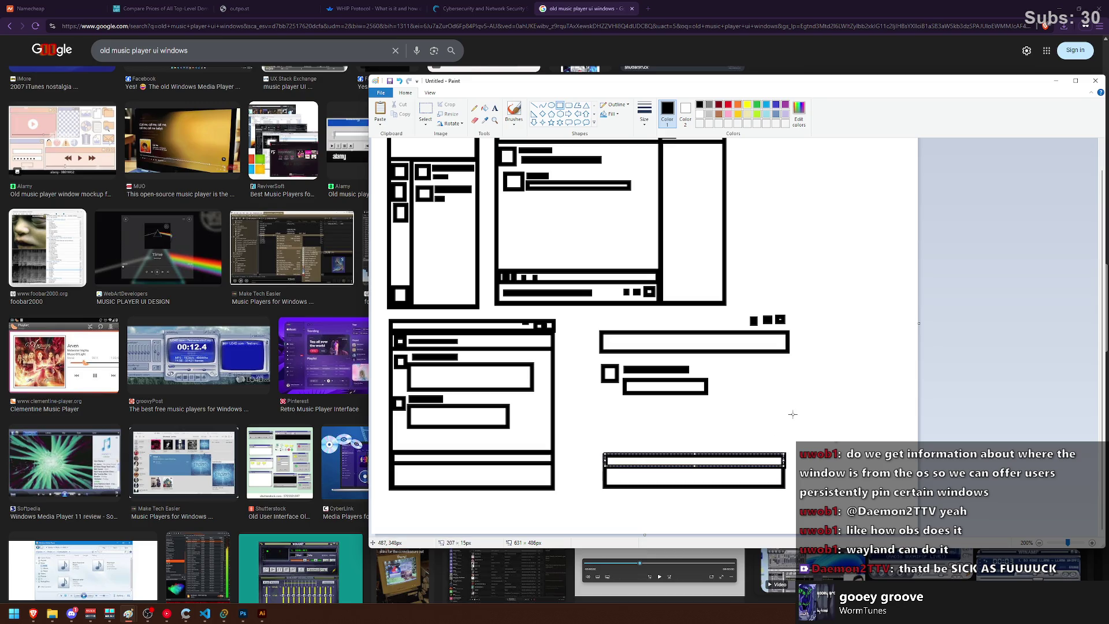
Step: Select the new bar group and move it right and down, discarding an outline drawn around it
left_click(425, 111)
left_click_drag(588, 308, 832, 508)
mouse_move(721, 465)
left_mouse_down()
mouse_move(791, 478)
mouse_move(780, 465)
mouse_move(778, 484)
left_mouse_up()
left_click(825, 251)
left_click(560, 105)
left_click_drag(641, 322, 861, 379)
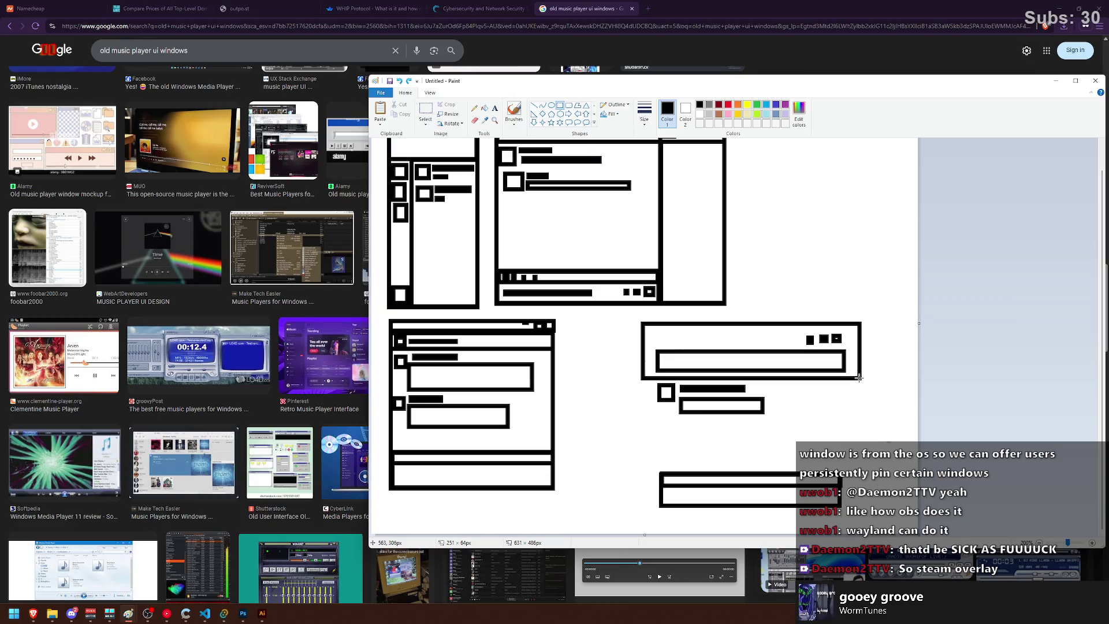
key("ctrl+z")
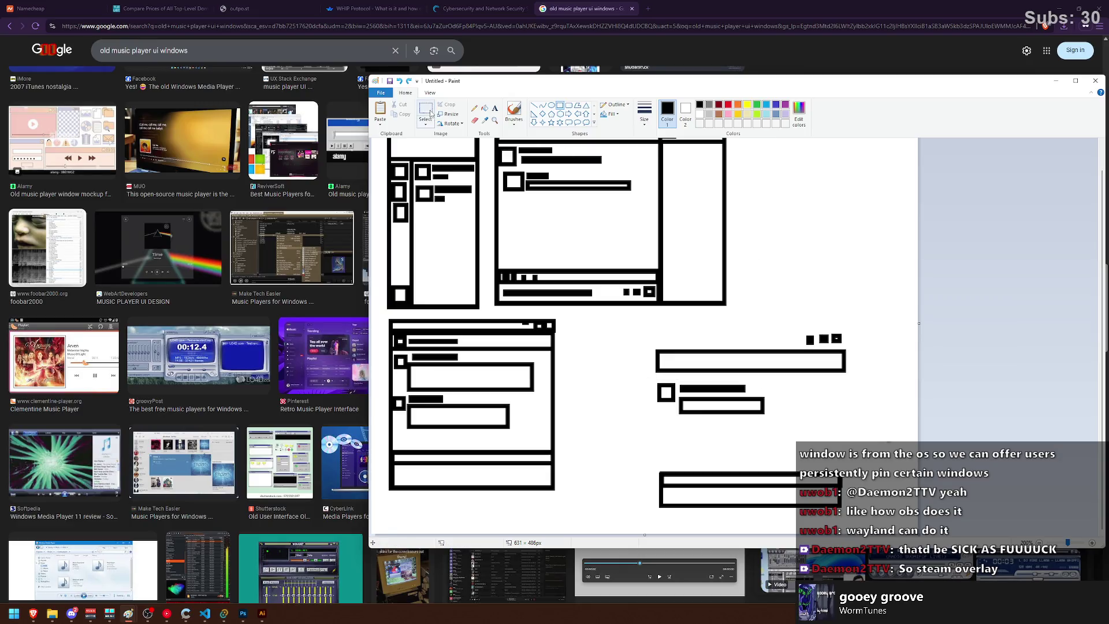
Step: Move the three small squares above the long bar and shift the box-and-bars piece left
left_click(425, 110)
mouse_move(856, 319)
left_mouse_down()
mouse_move(768, 378)
mouse_move(698, 334)
mouse_move(639, 372)
left_mouse_up()
left_click(830, 289)
mouse_move(807, 325)
left_mouse_down()
mouse_move(639, 377)
mouse_move(741, 361)
mouse_move(720, 361)
left_mouse_up()
left_click(719, 479)
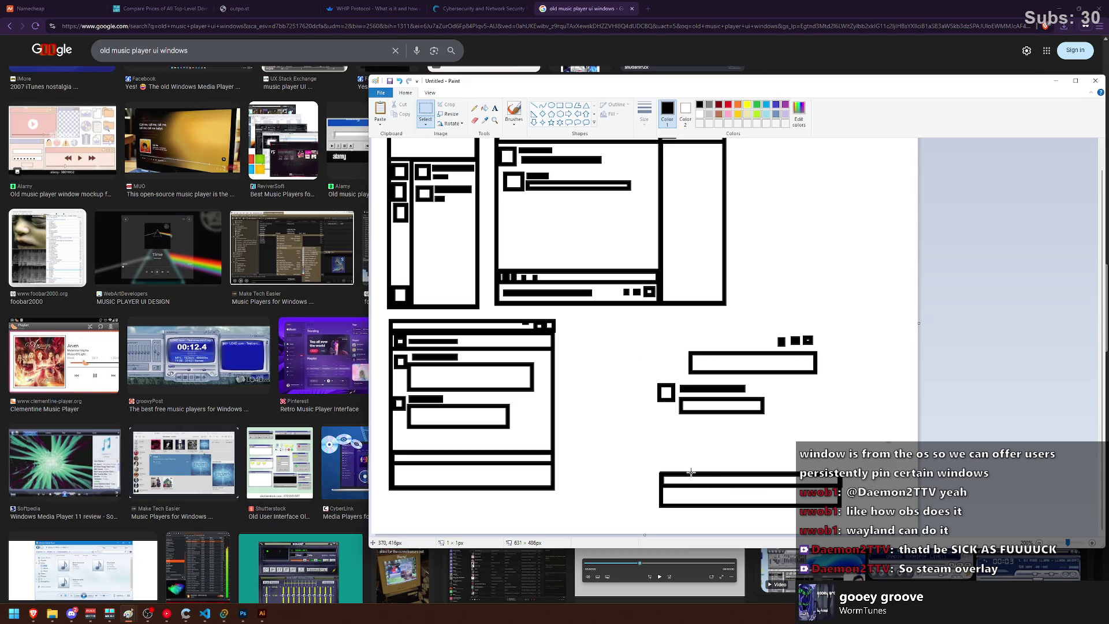
mouse_move(816, 332)
left_mouse_down()
mouse_move(777, 349)
mouse_move(746, 340)
left_mouse_up()
left_click(839, 313)
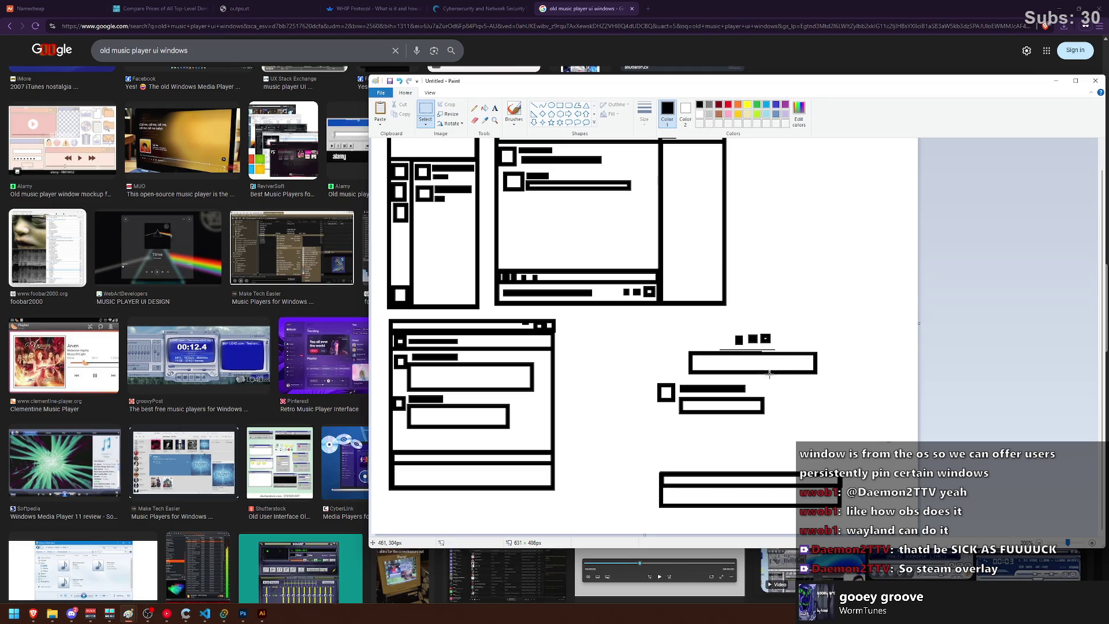
left_click_drag(720, 403, 695, 404)
Step: Paste a duplicate of the box-and-bars row below, offset right, and widen the canvas to 991 px
key("ctrl+c")
key("ctrl+v")
mouse_move(450, 165)
left_mouse_down()
mouse_move(641, 408)
mouse_move(701, 446)
mouse_move(765, 451)
left_mouse_up()
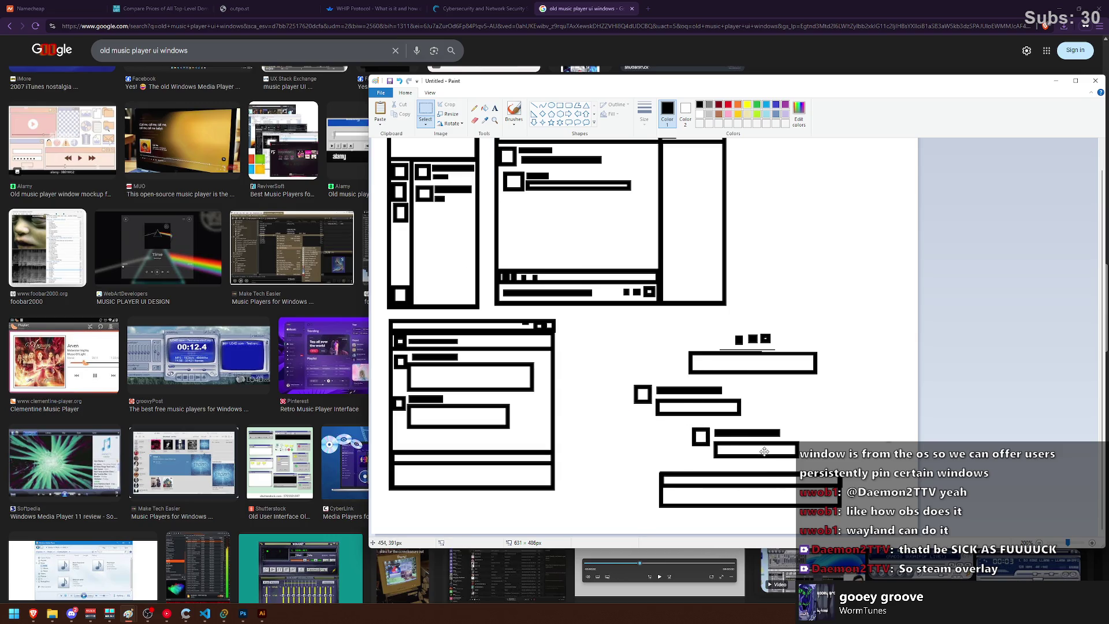
left_click(837, 386)
mouse_move(686, 327)
left_mouse_down()
mouse_move(852, 440)
mouse_move(850, 465)
left_mouse_up()
scroll(806, 329, "down", 2)
left_click_drag(646, 247, 801, 245)
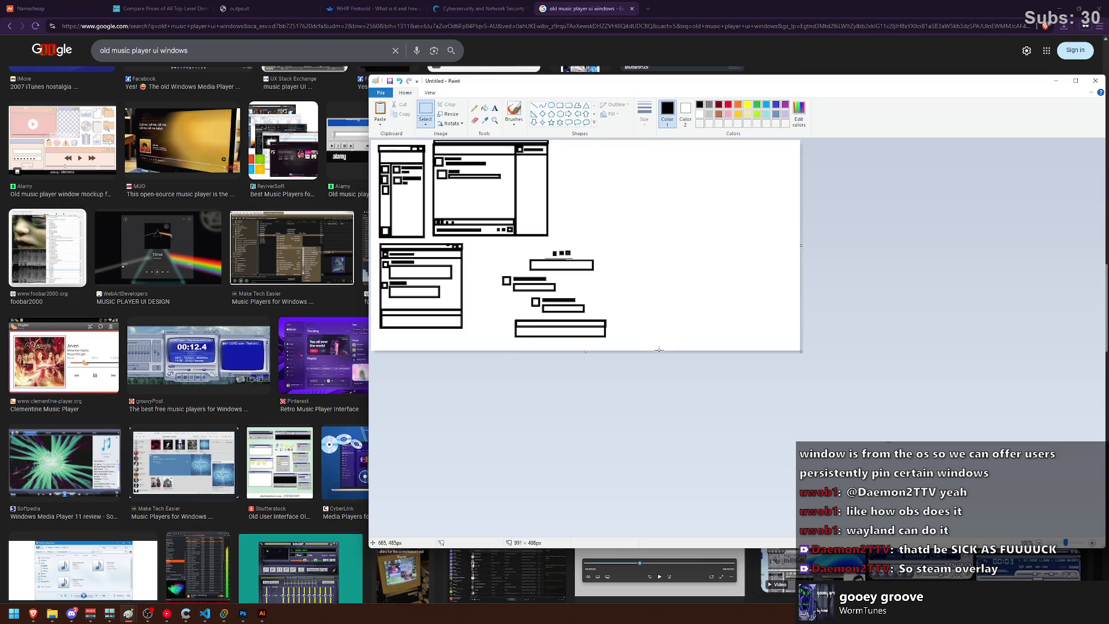
Step: Save the four-window wireframe drawing as the PNG file 'floating ui concepts.png'
scroll(656, 352, "up", 2)
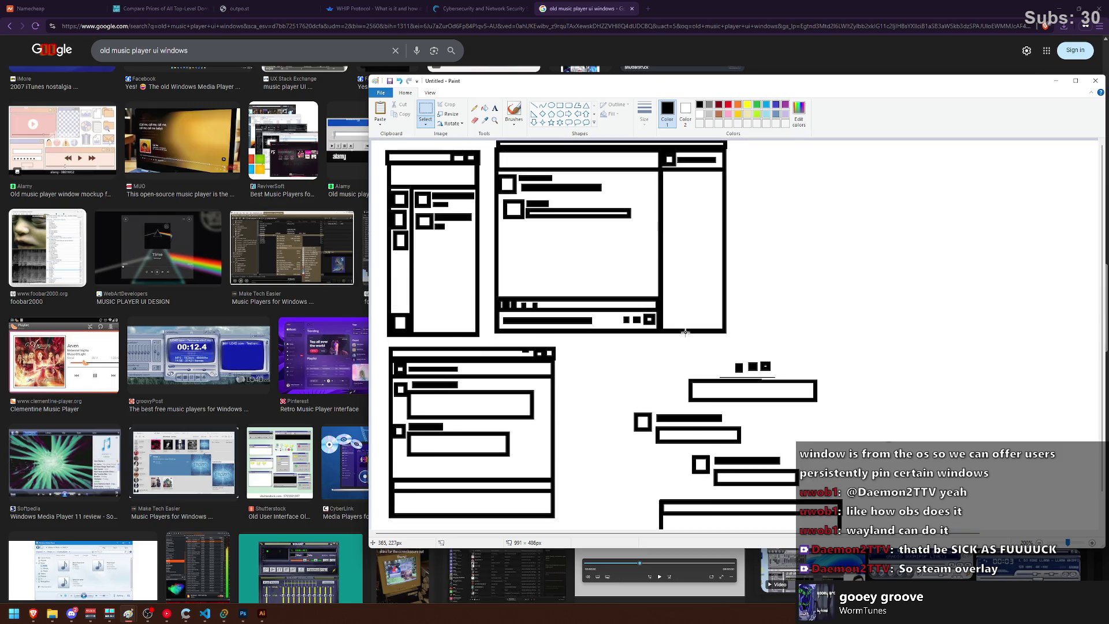
key("ctrl+s")
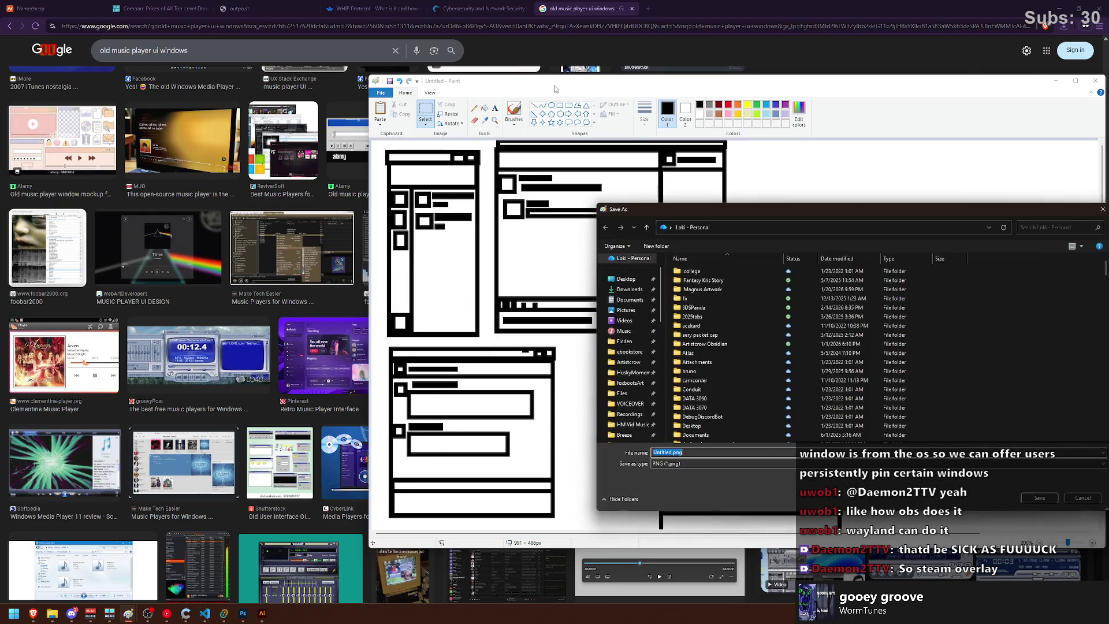
key("Escape")
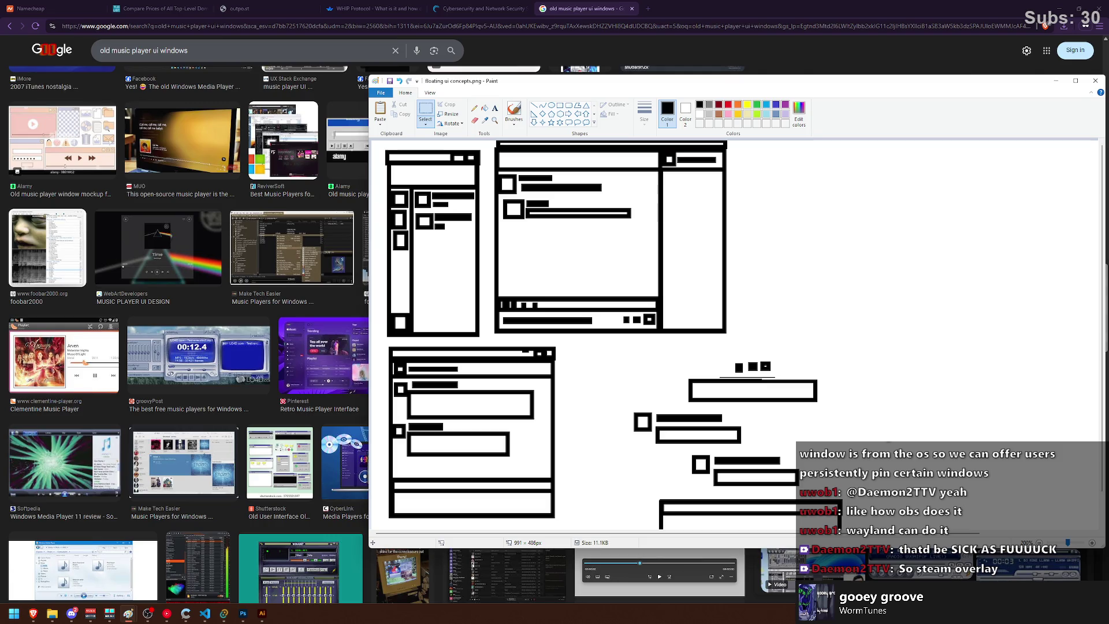
left_click(71, 613)
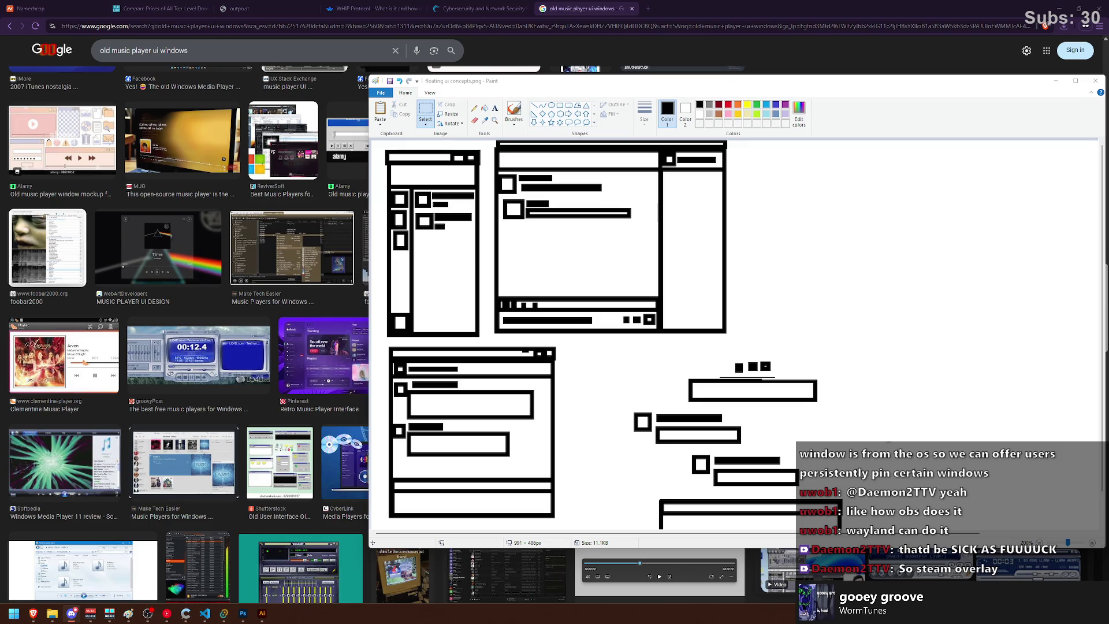
scroll(835, 300, "down", 1)
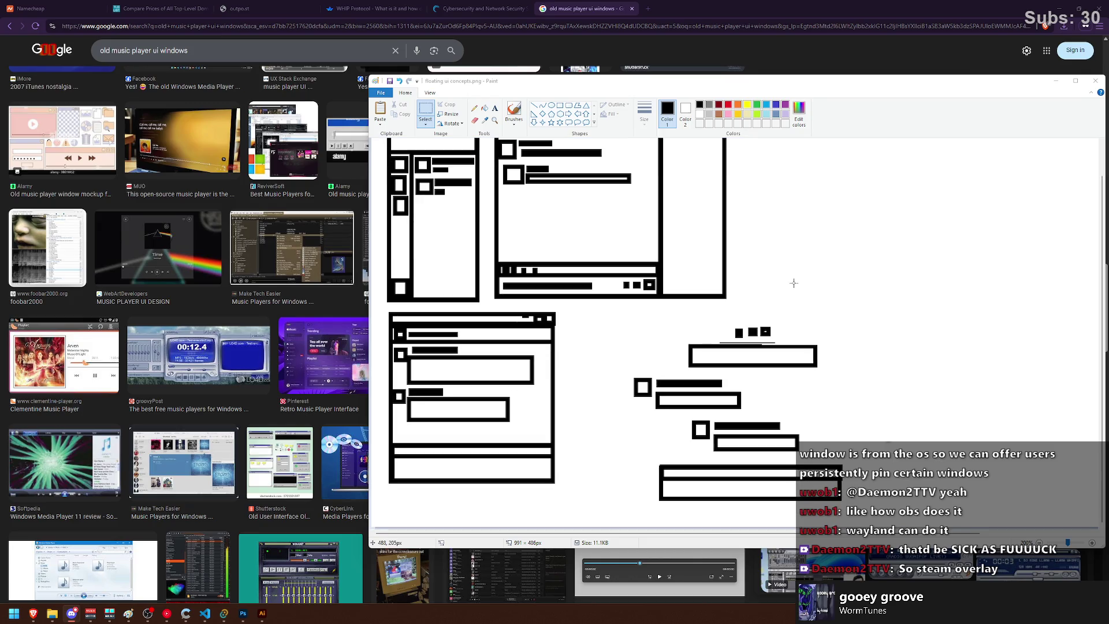
scroll(792, 279, "down", 1, "ctrl")
Step: Shorten the Paint window from its top edge and move it up and to the right
mouse_move(596, 75)
left_mouse_down()
mouse_move(597, 138)
mouse_move(342, 183)
left_mouse_up()
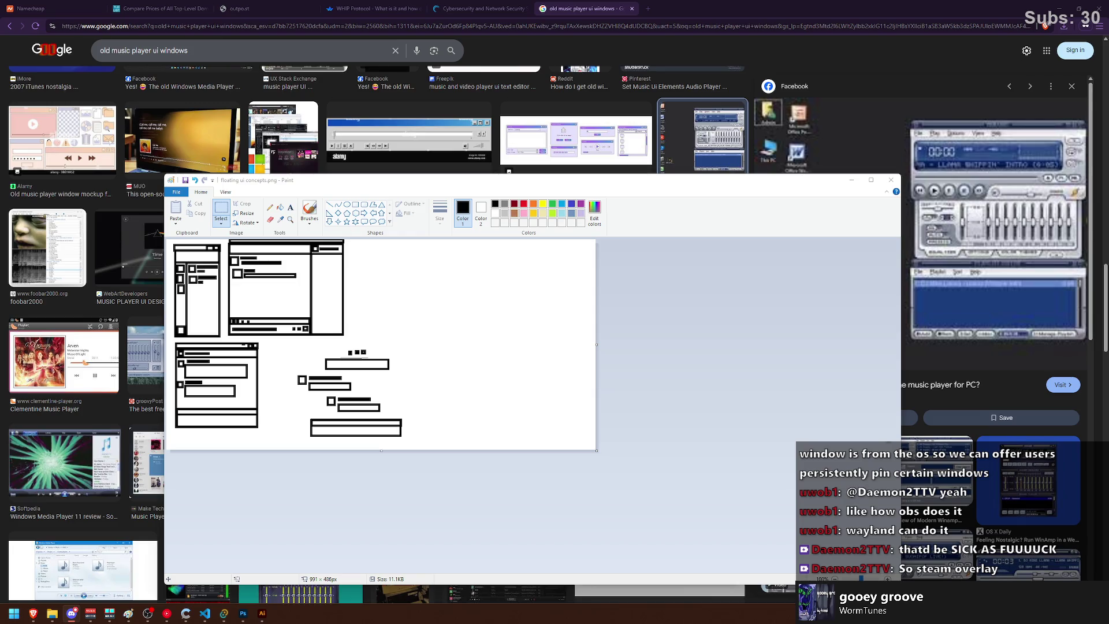
left_click_drag(559, 183, 633, 140)
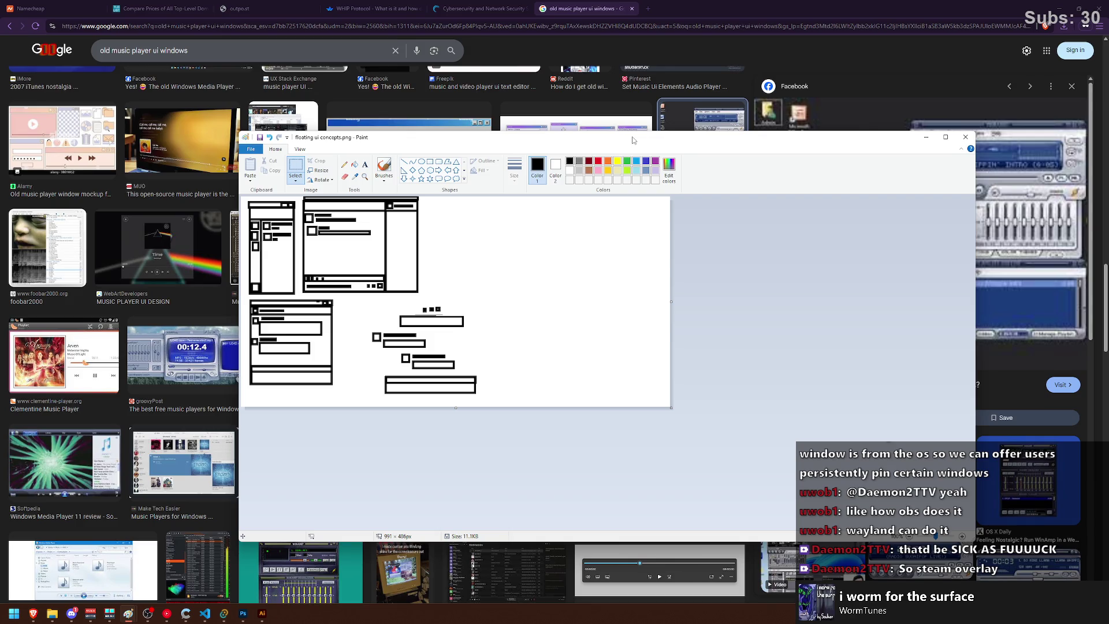
scroll(617, 253, "up", 5, "ctrl")
Step: Start a new blank image and draw an orange freehand branching arrow shape
left_click(243, 151)
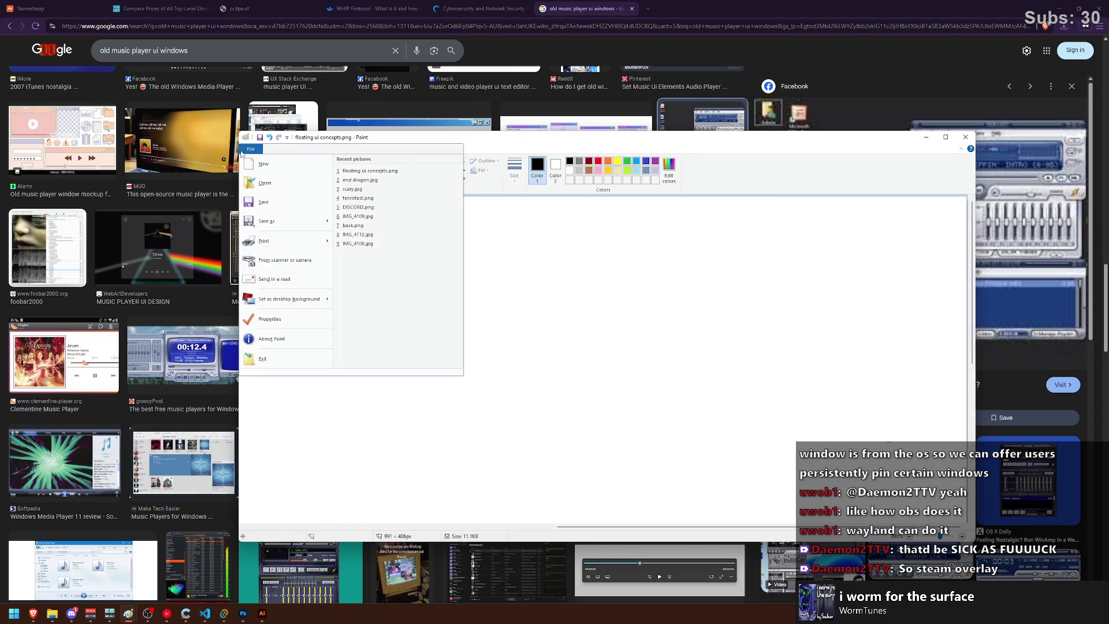
left_click(263, 164)
left_click(607, 161)
scroll(396, 308, "up", 2, "ctrl")
mouse_move(398, 394)
left_mouse_down()
mouse_move(408, 319)
mouse_move(367, 324)
mouse_move(436, 284)
left_mouse_up()
mouse_move(470, 405)
left_mouse_down()
mouse_move(475, 300)
mouse_move(442, 208)
mouse_move(389, 232)
mouse_move(457, 237)
left_mouse_up()
mouse_move(487, 281)
left_mouse_down()
mouse_move(567, 327)
mouse_move(514, 329)
mouse_move(513, 397)
left_mouse_up()
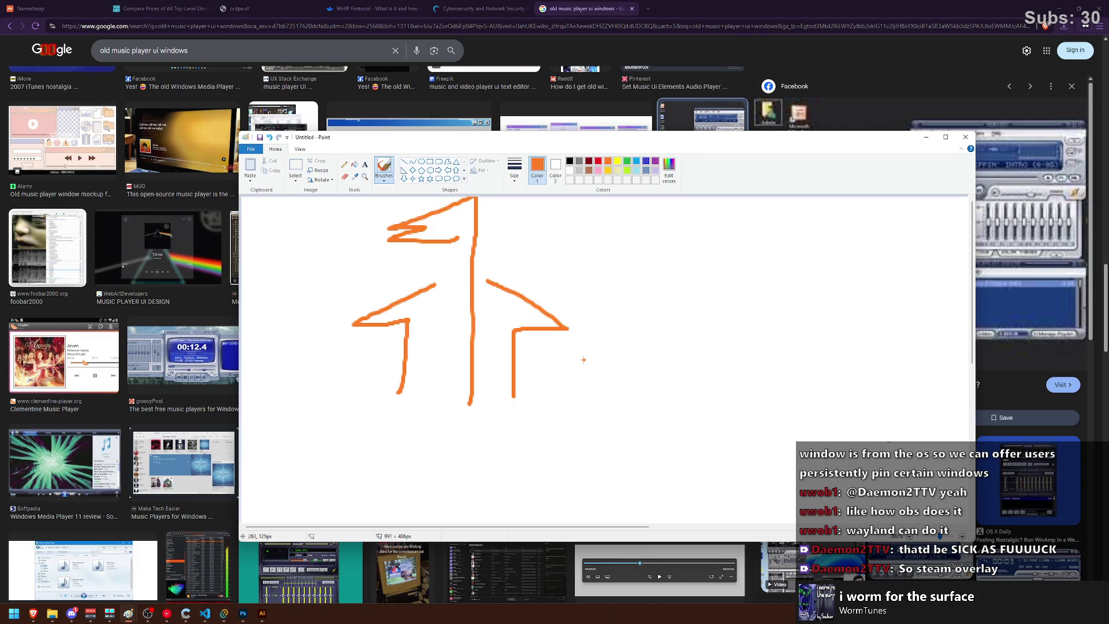
Step: Sketch an orange open box to the right with a flag post rising from it
scroll(705, 393, "right", 3)
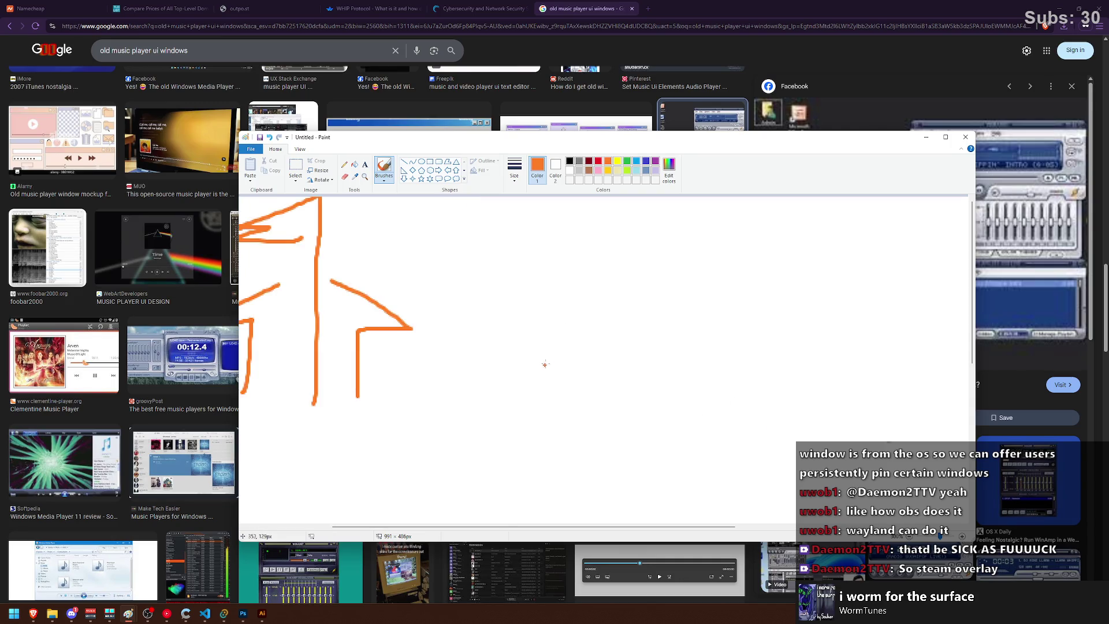
left_click_drag(610, 339, 672, 361)
mouse_move(606, 336)
left_mouse_down()
mouse_move(568, 331)
mouse_move(627, 304)
mouse_move(705, 316)
left_mouse_up()
mouse_move(620, 301)
left_mouse_down()
mouse_move(702, 345)
mouse_move(715, 338)
mouse_move(745, 367)
left_mouse_up()
left_click_drag(585, 337, 585, 391)
left_click_drag(735, 360, 739, 407)
left_click_drag(681, 365, 673, 403)
mouse_move(577, 376)
left_mouse_down()
mouse_move(665, 419)
mouse_move(745, 398)
left_mouse_up()
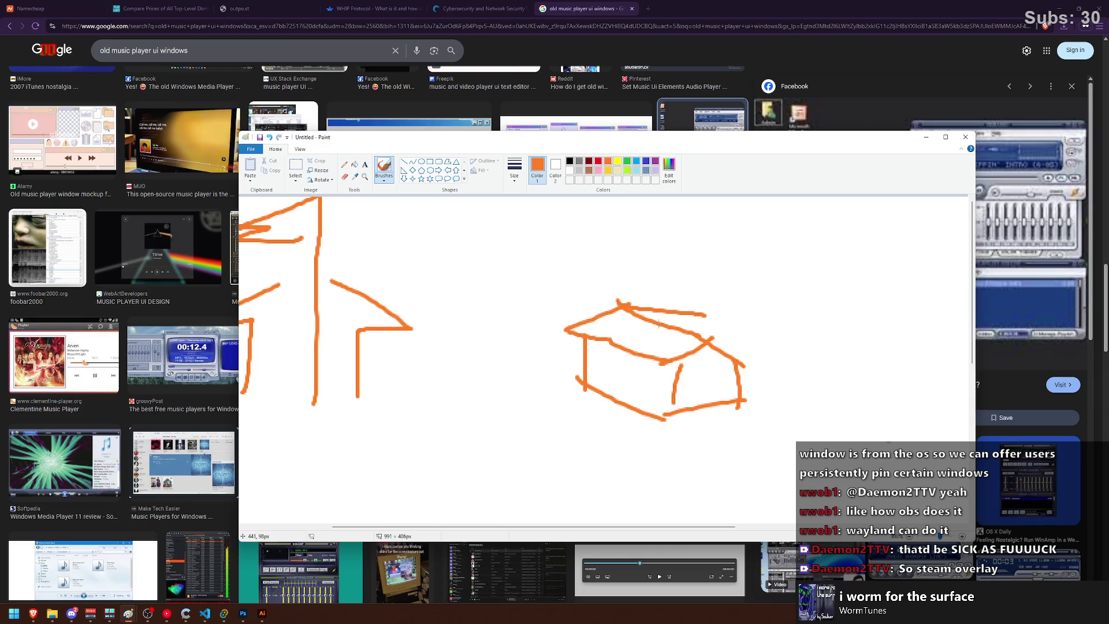
mouse_move(680, 332)
left_mouse_down()
mouse_move(678, 246)
mouse_move(546, 250)
mouse_move(565, 278)
mouse_move(677, 278)
left_mouse_up()
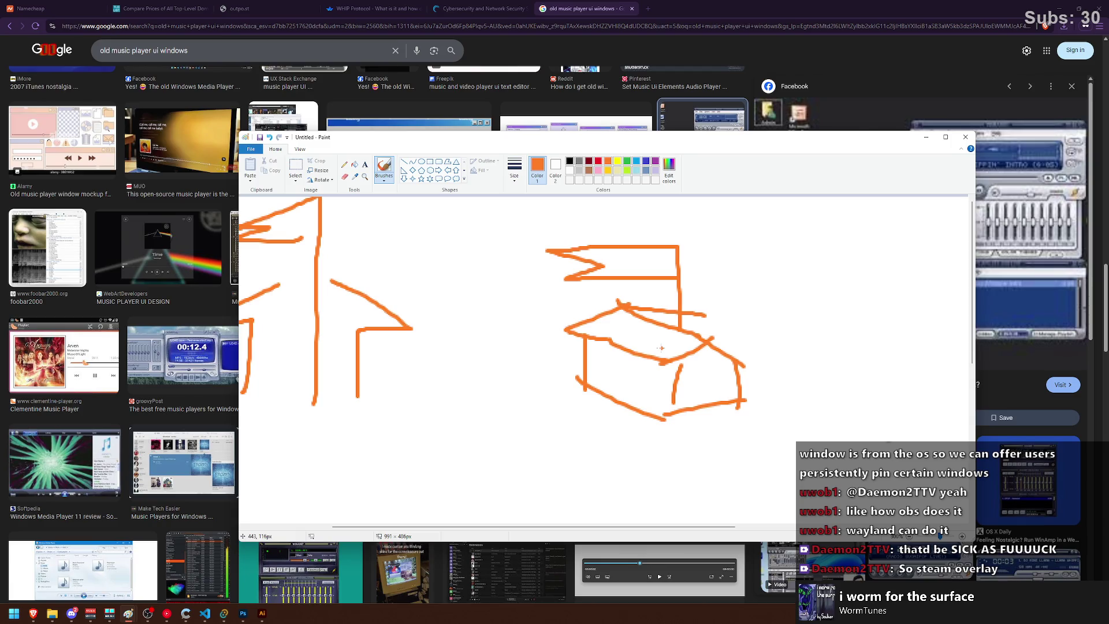
scroll(664, 331, "down", 4)
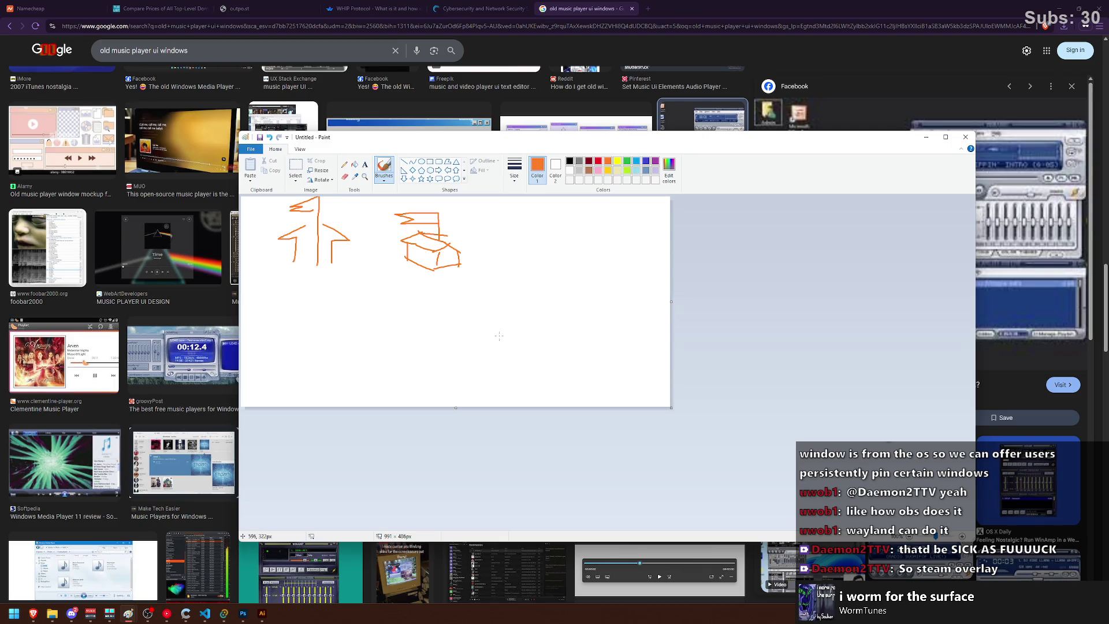
Step: Select the arrow and box doodles and drag them down-right toward the canvas centre
left_click(295, 166)
mouse_move(266, 196)
left_mouse_down()
mouse_move(457, 235)
mouse_move(488, 287)
left_mouse_up()
left_click_drag(462, 271, 476, 336)
left_click(550, 247)
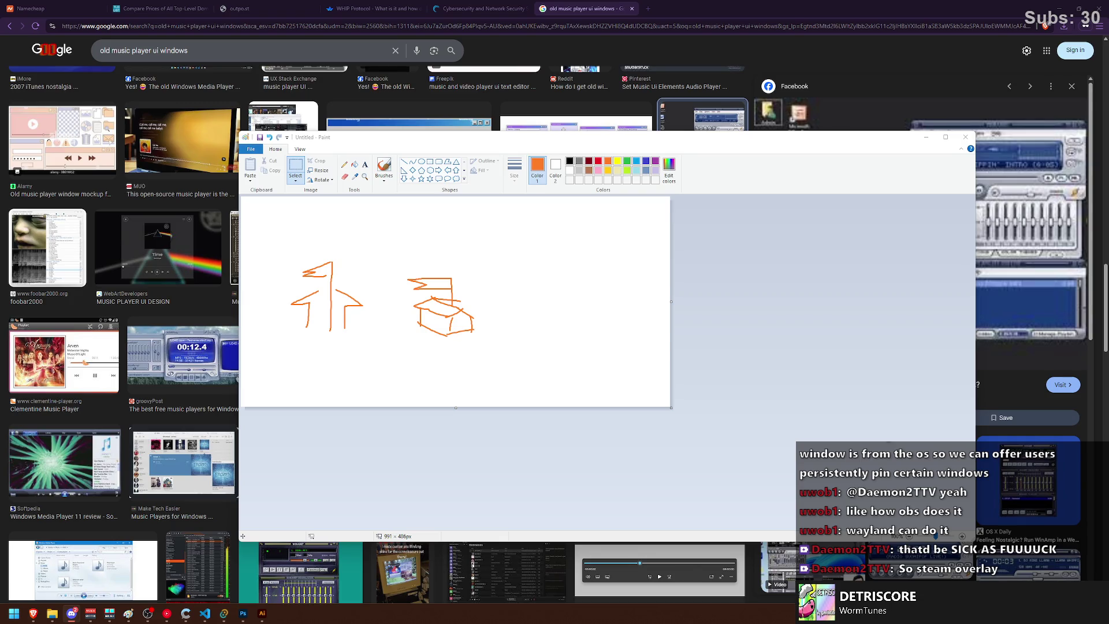
left_click(445, 310)
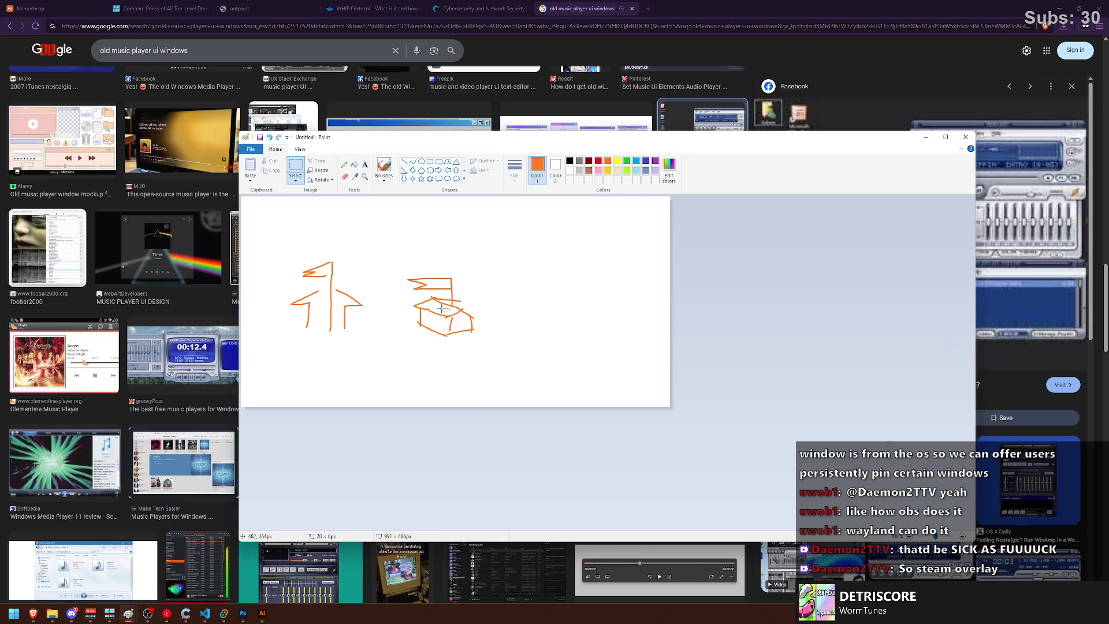